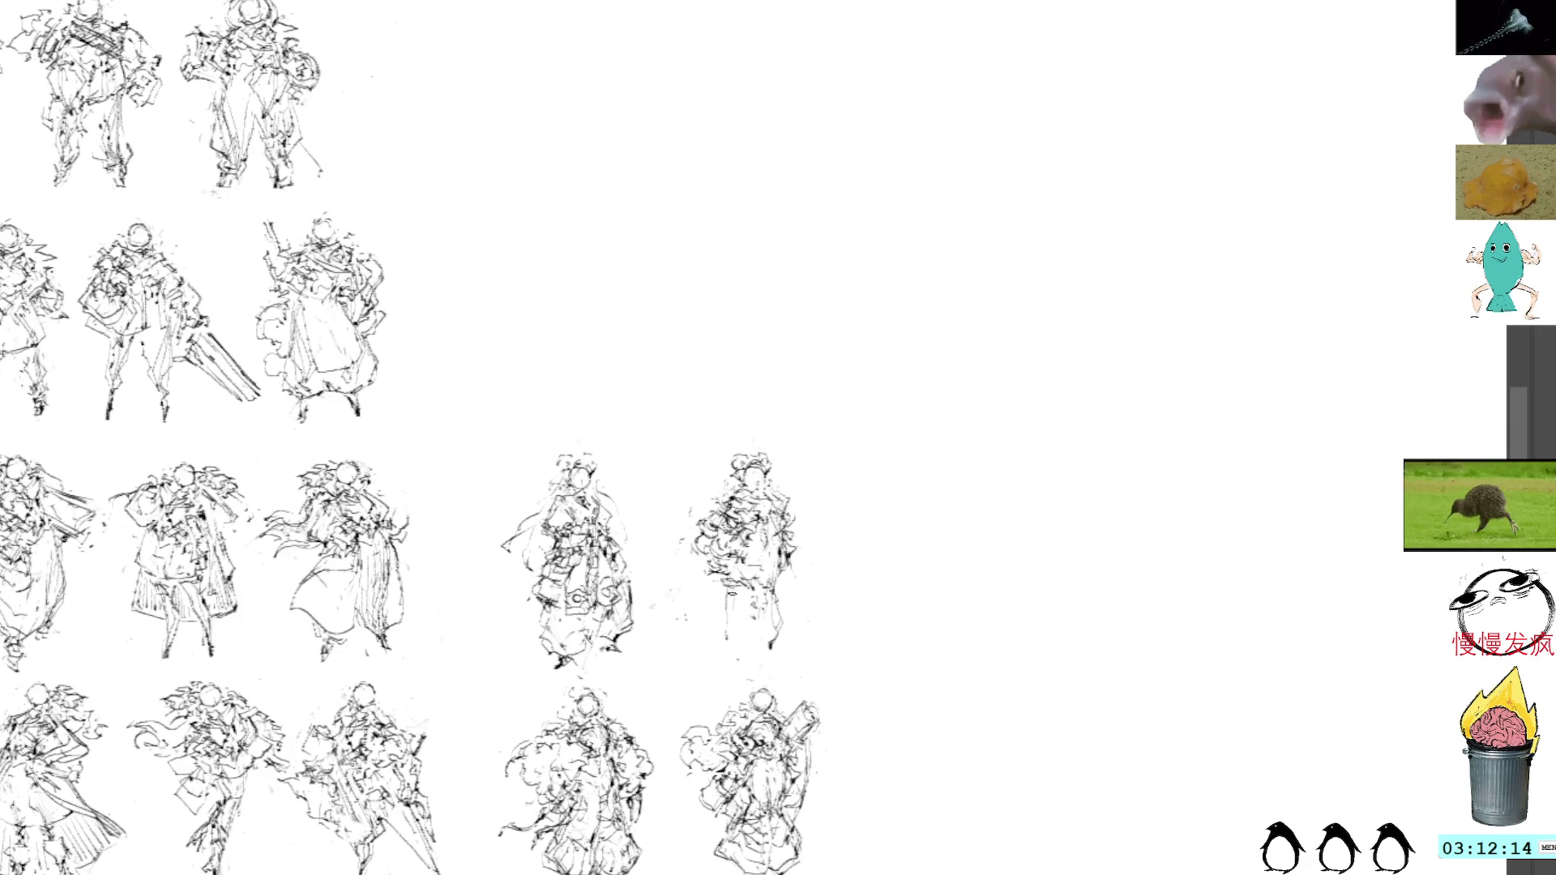
Add a vertical leg line and side strokes to the rightmost third-row figure, then select the stray marks beside it
left_click_drag(732, 590, 730, 658)
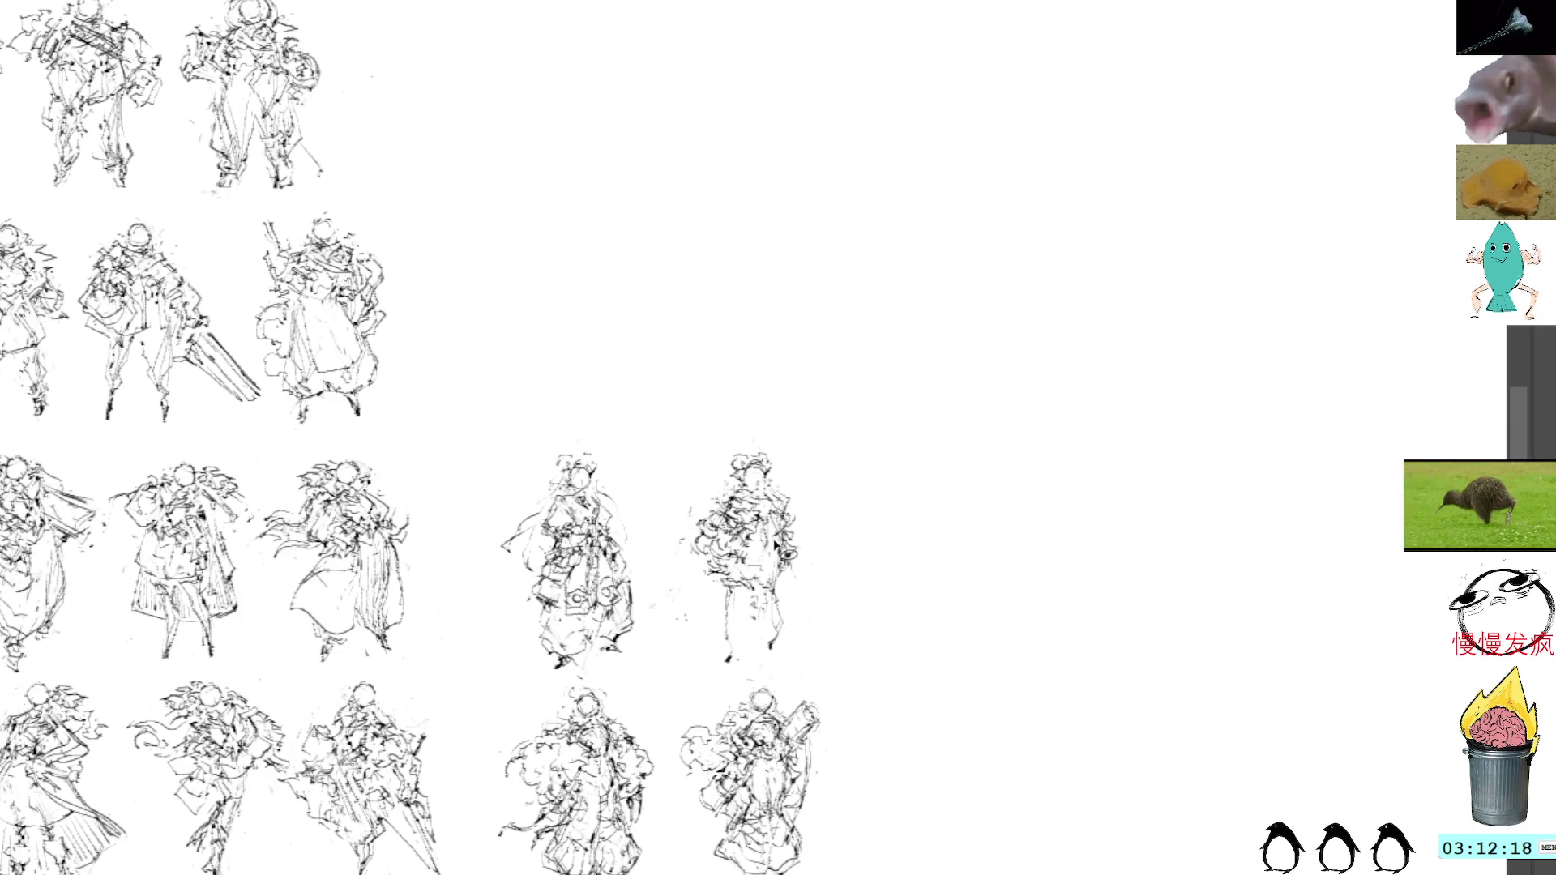
mouse_move(791, 604)
left_mouse_down()
mouse_move(769, 616)
mouse_move(777, 649)
left_mouse_up()
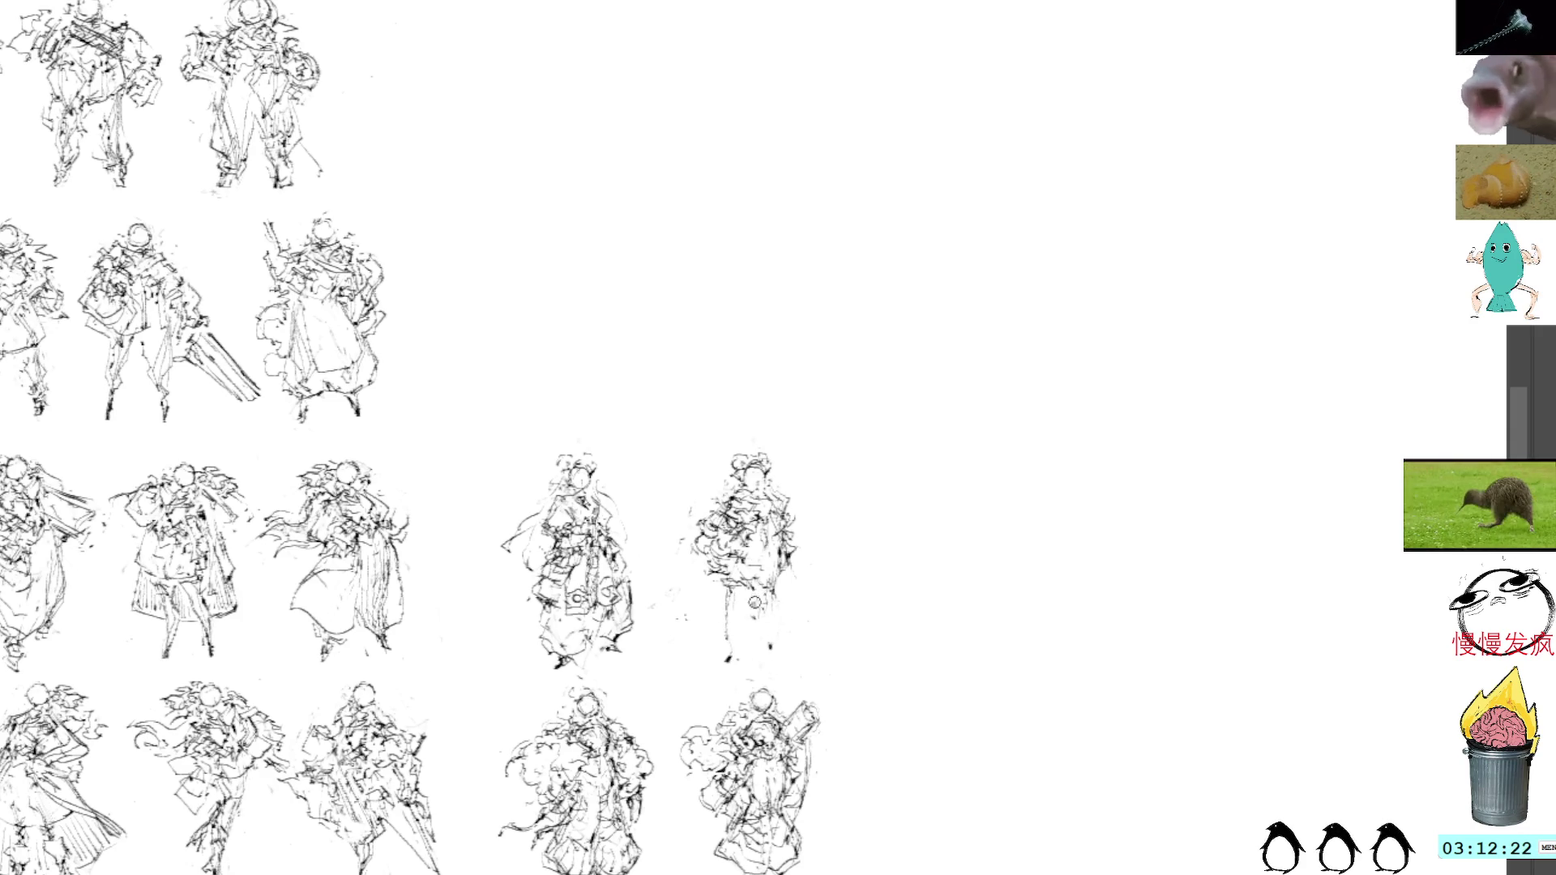
mouse_move(682, 571)
left_mouse_down()
mouse_move(689, 648)
mouse_move(701, 588)
left_mouse_up()
key("v")
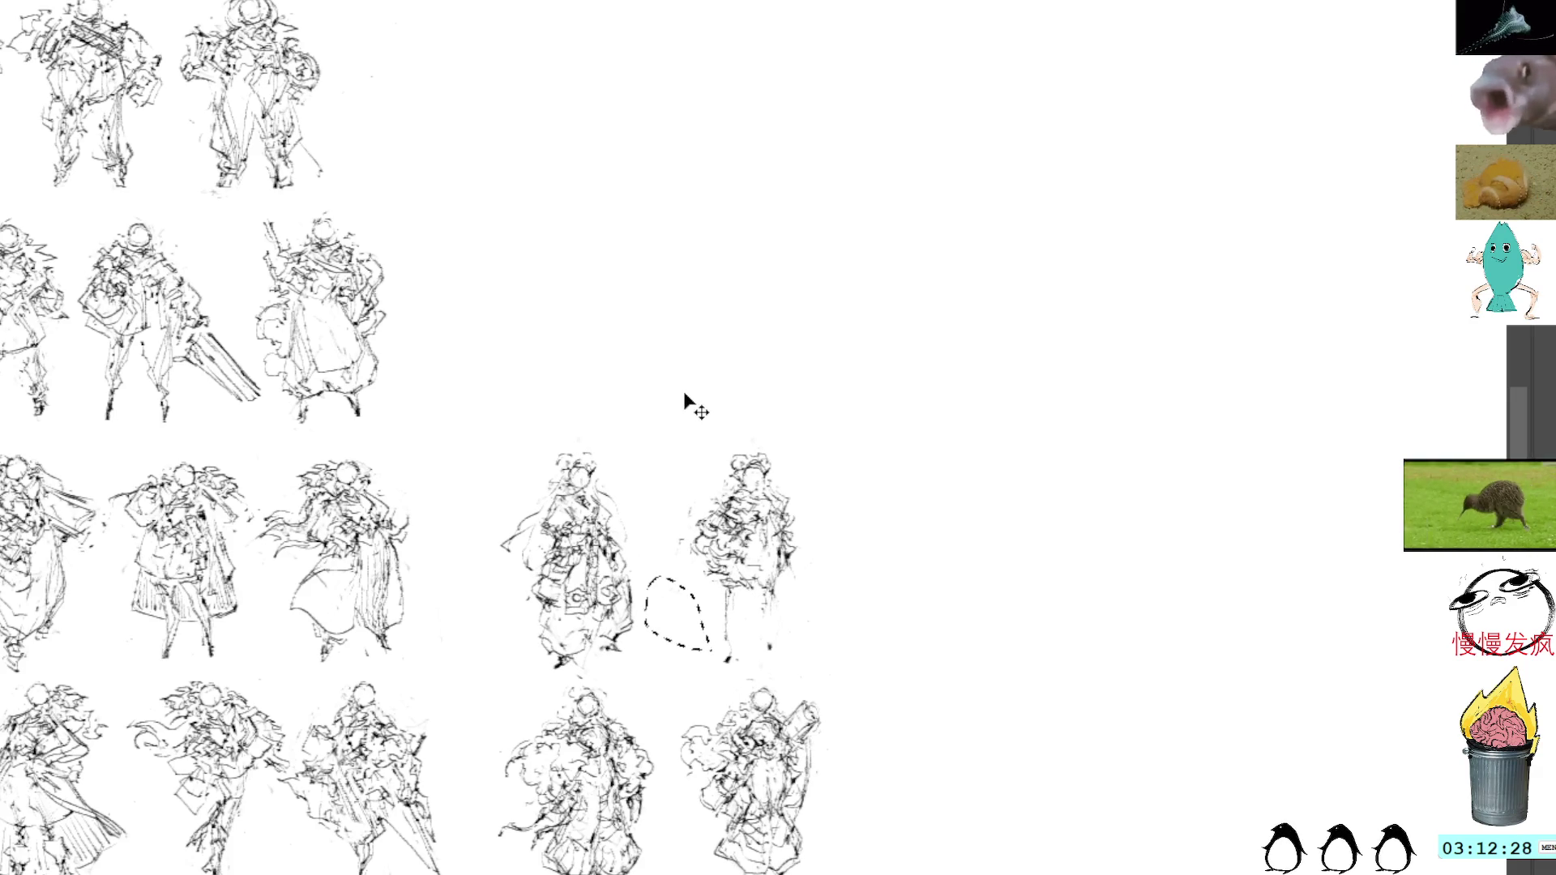
key("b")
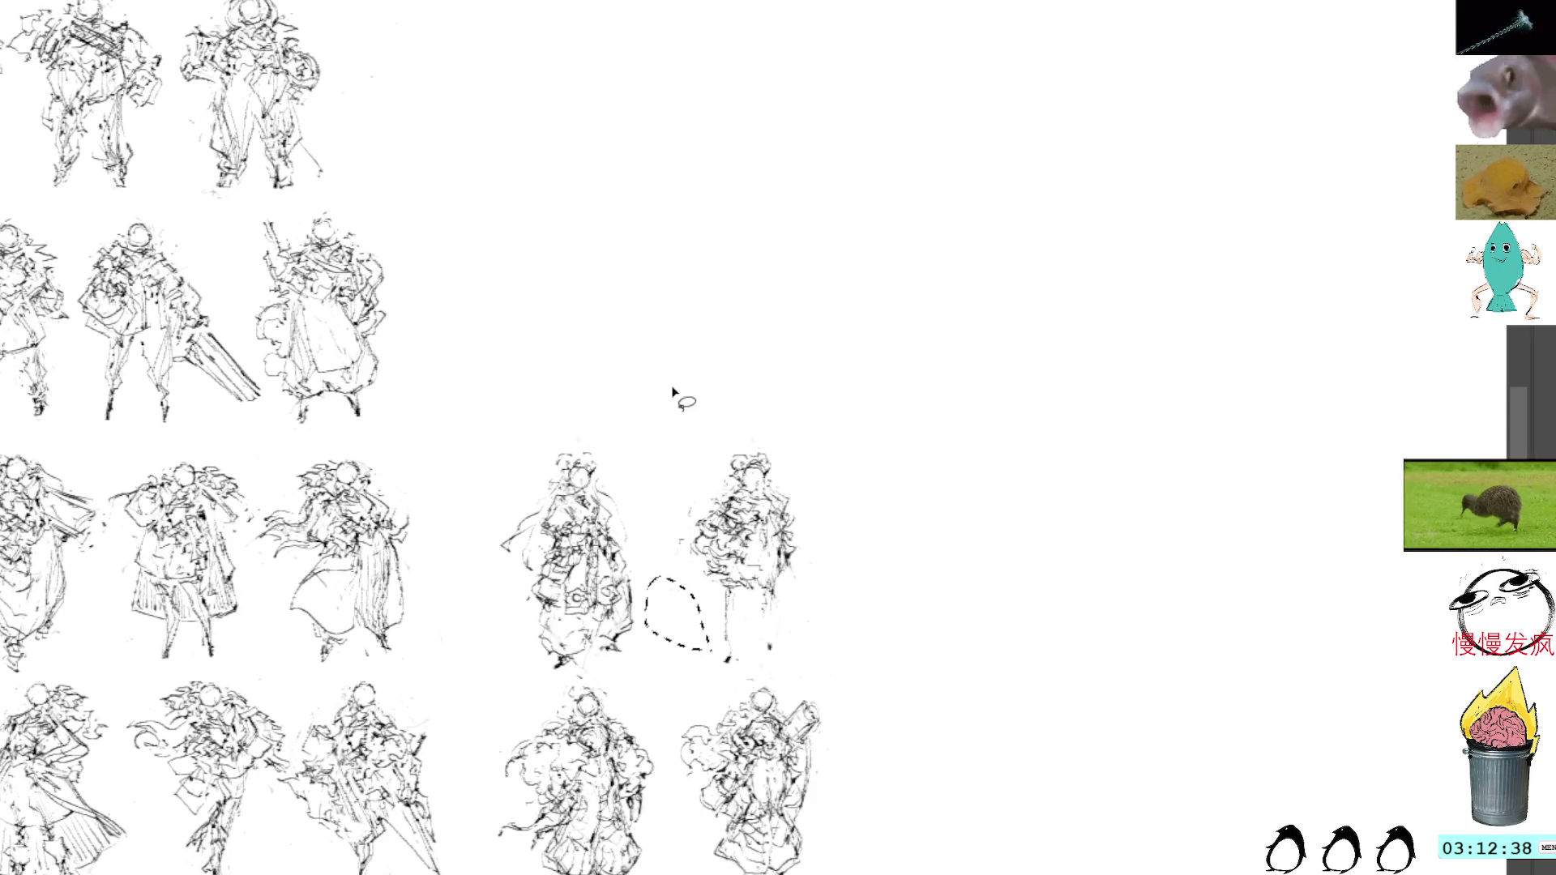
key("ctrl+d")
mouse_move(785, 595)
left_mouse_down()
mouse_move(787, 653)
mouse_move(788, 604)
left_mouse_up()
Erase the selected stray strokes beside the rightmost third-row figure and deselect
key("Delete")
key("ctrl+d")
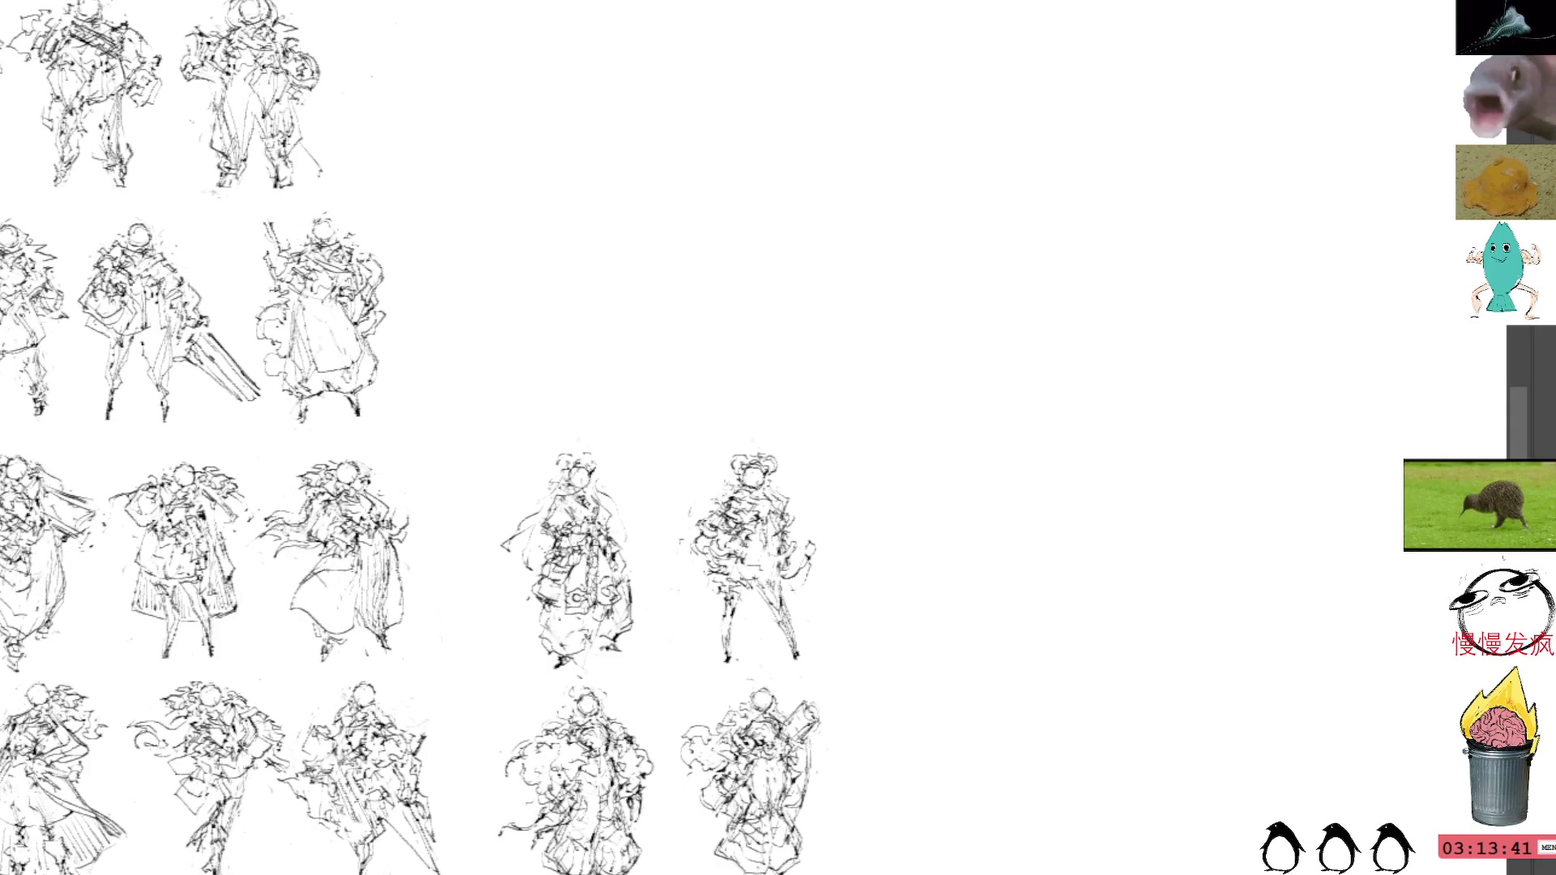
mouse_move(1025, 376)
left_mouse_down()
mouse_move(1069, 394)
mouse_move(1046, 381)
mouse_move(1083, 375)
mouse_move(1070, 404)
mouse_move(1028, 402)
left_mouse_up()
key("ctrl+z")
key("ctrl+z")
mouse_move(1055, 397)
left_mouse_down()
mouse_move(1045, 418)
mouse_move(1028, 402)
mouse_move(1047, 409)
left_mouse_up()
key("ctrl+z")
left_click_drag(1033, 339, 1116, 452)
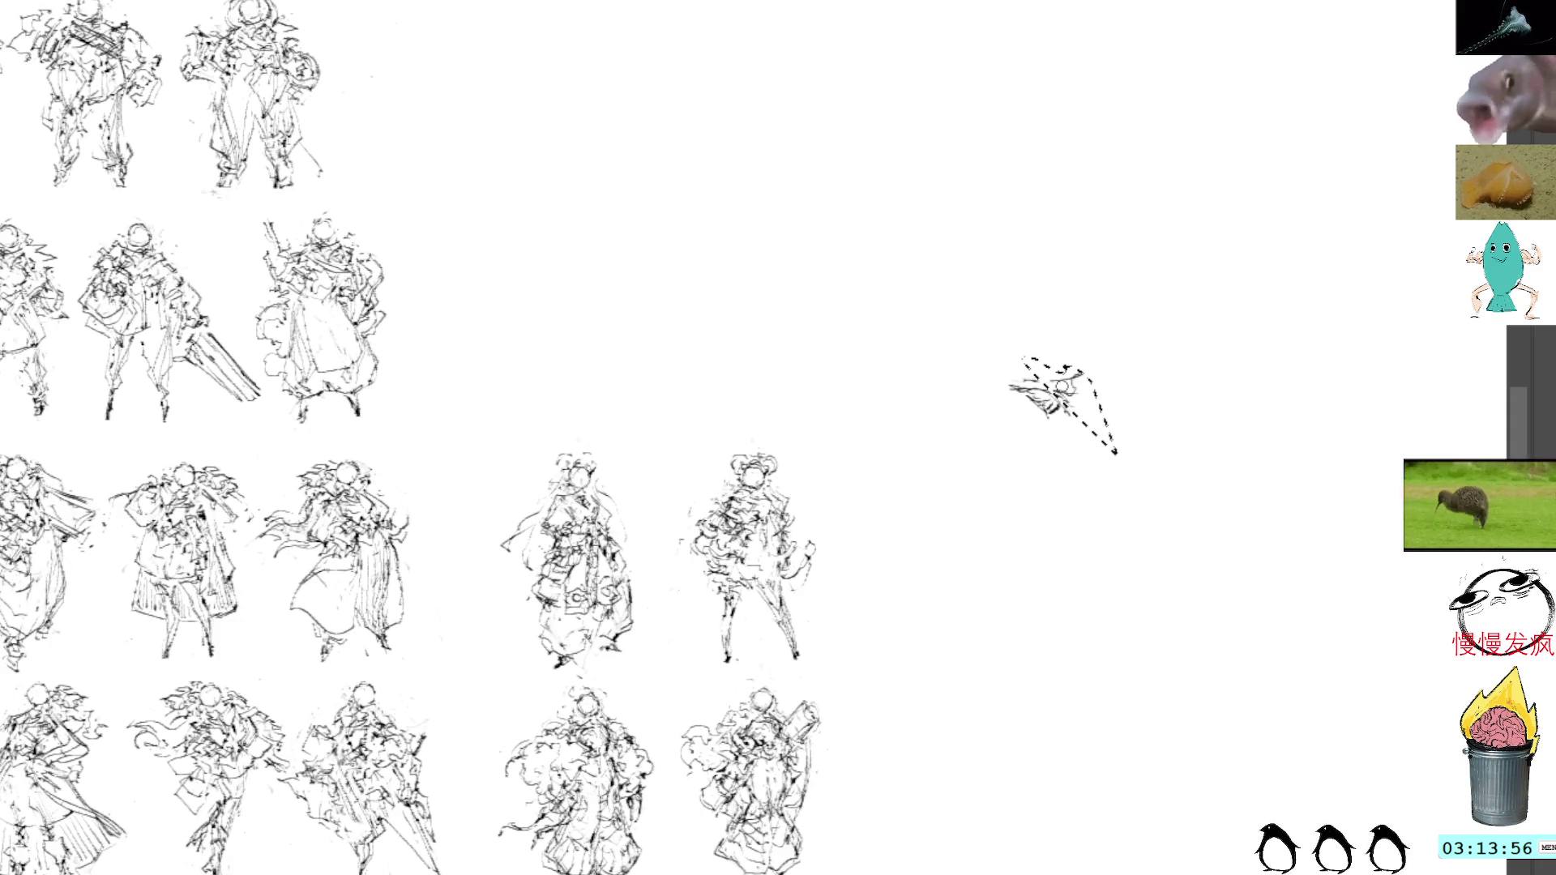
key("Delete")
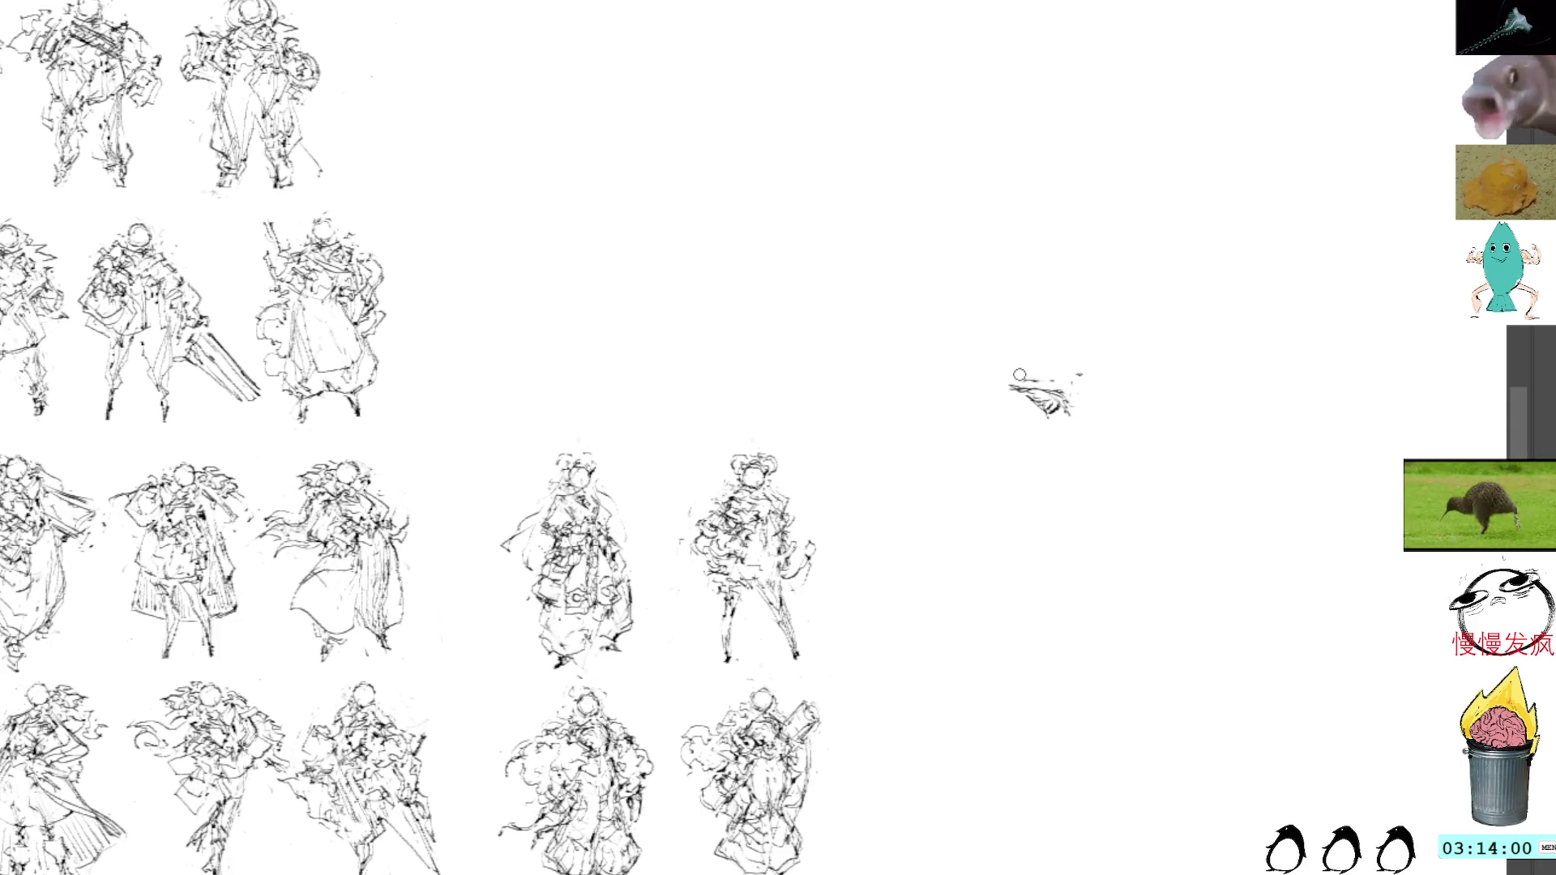
mouse_move(1082, 388)
left_mouse_down()
mouse_move(1045, 374)
mouse_move(1091, 371)
left_mouse_up()
key("ctrl+z")
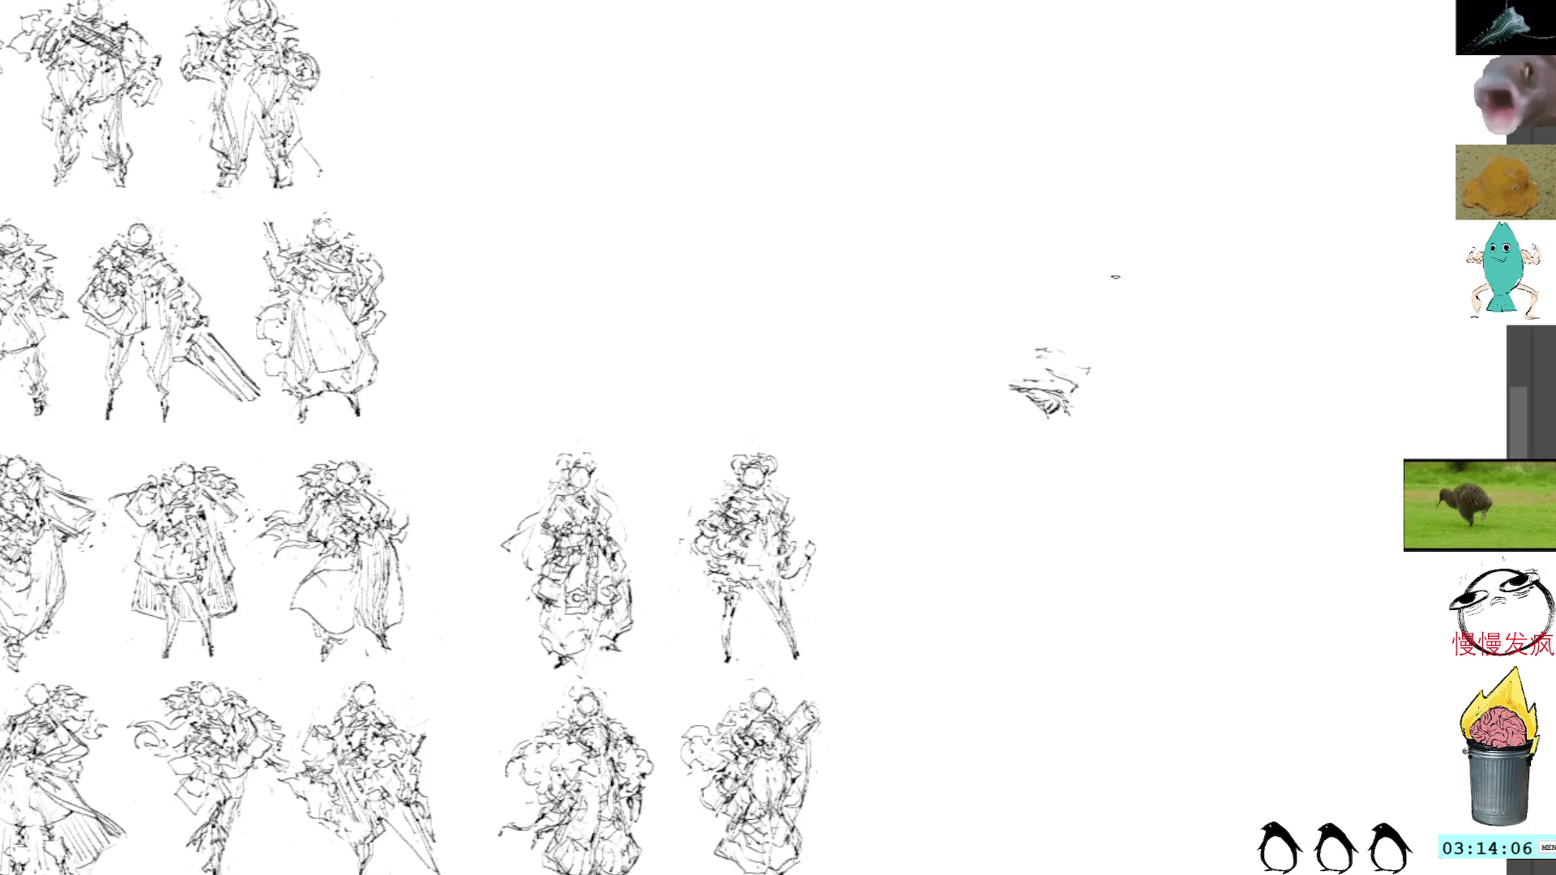
mouse_move(1120, 298)
left_mouse_down()
mouse_move(1084, 293)
mouse_move(1022, 332)
mouse_move(949, 320)
mouse_move(1014, 329)
left_mouse_up()
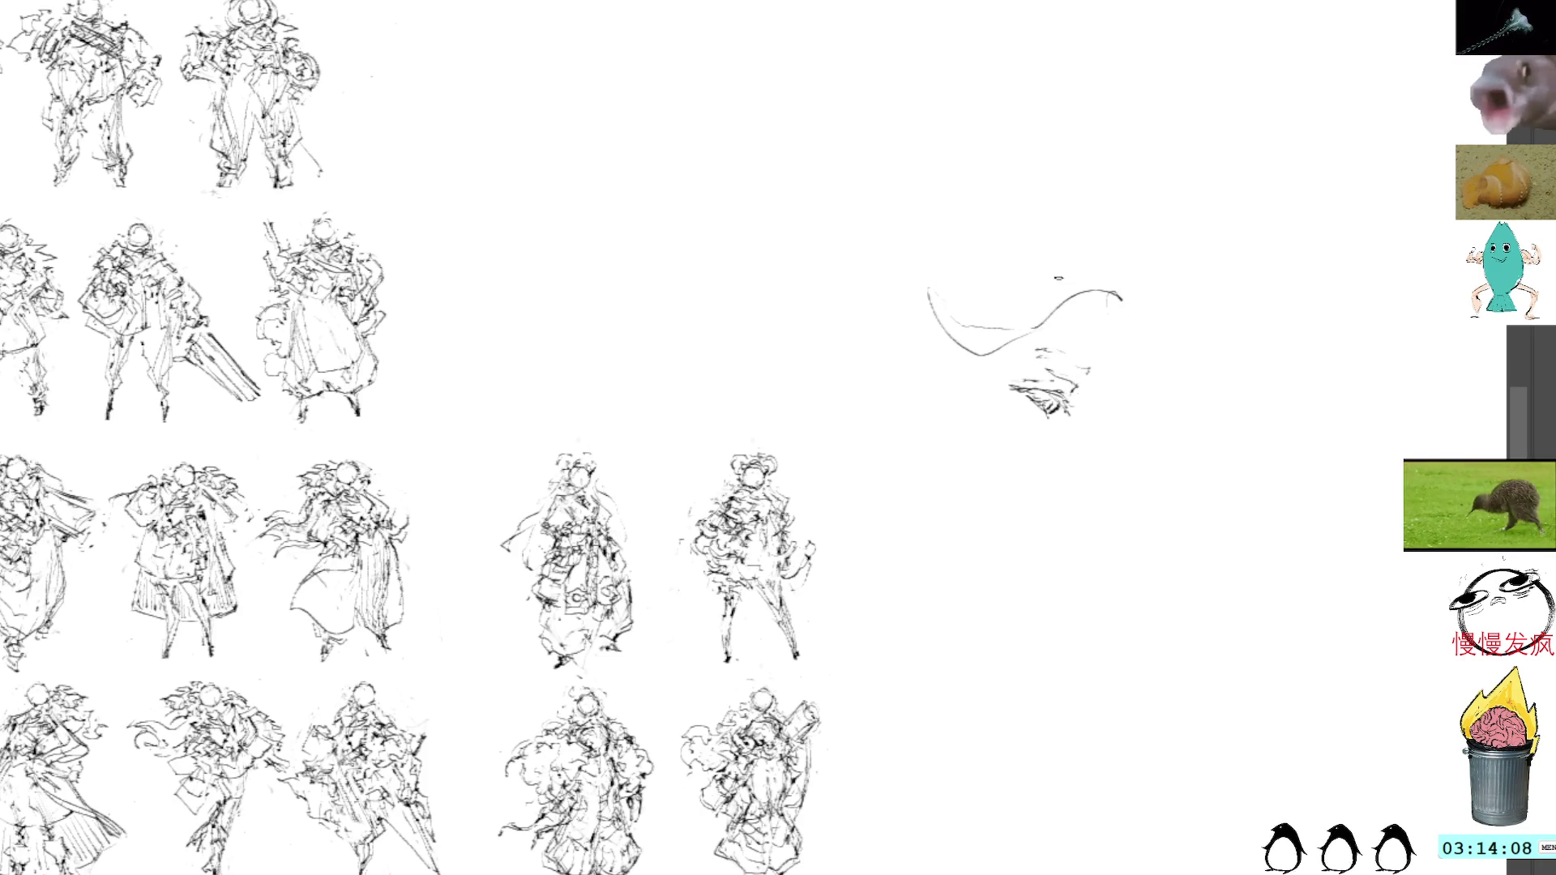
mouse_move(1116, 276)
left_mouse_down()
mouse_move(1090, 320)
mouse_move(981, 351)
left_mouse_up()
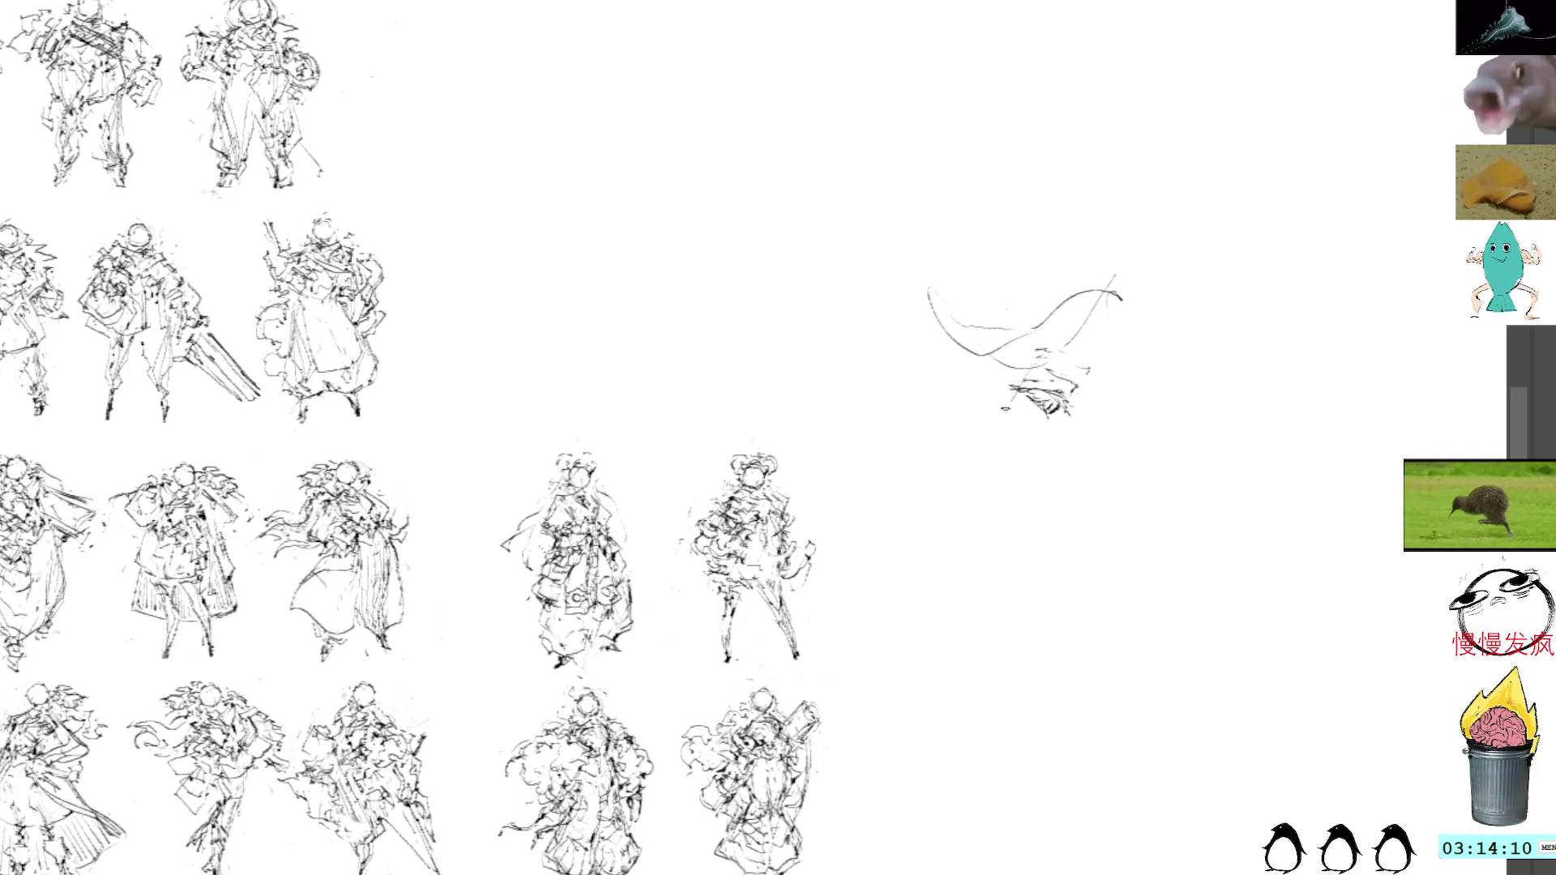
left_click_drag(1005, 408, 925, 339)
left_click_drag(1122, 428, 1089, 431)
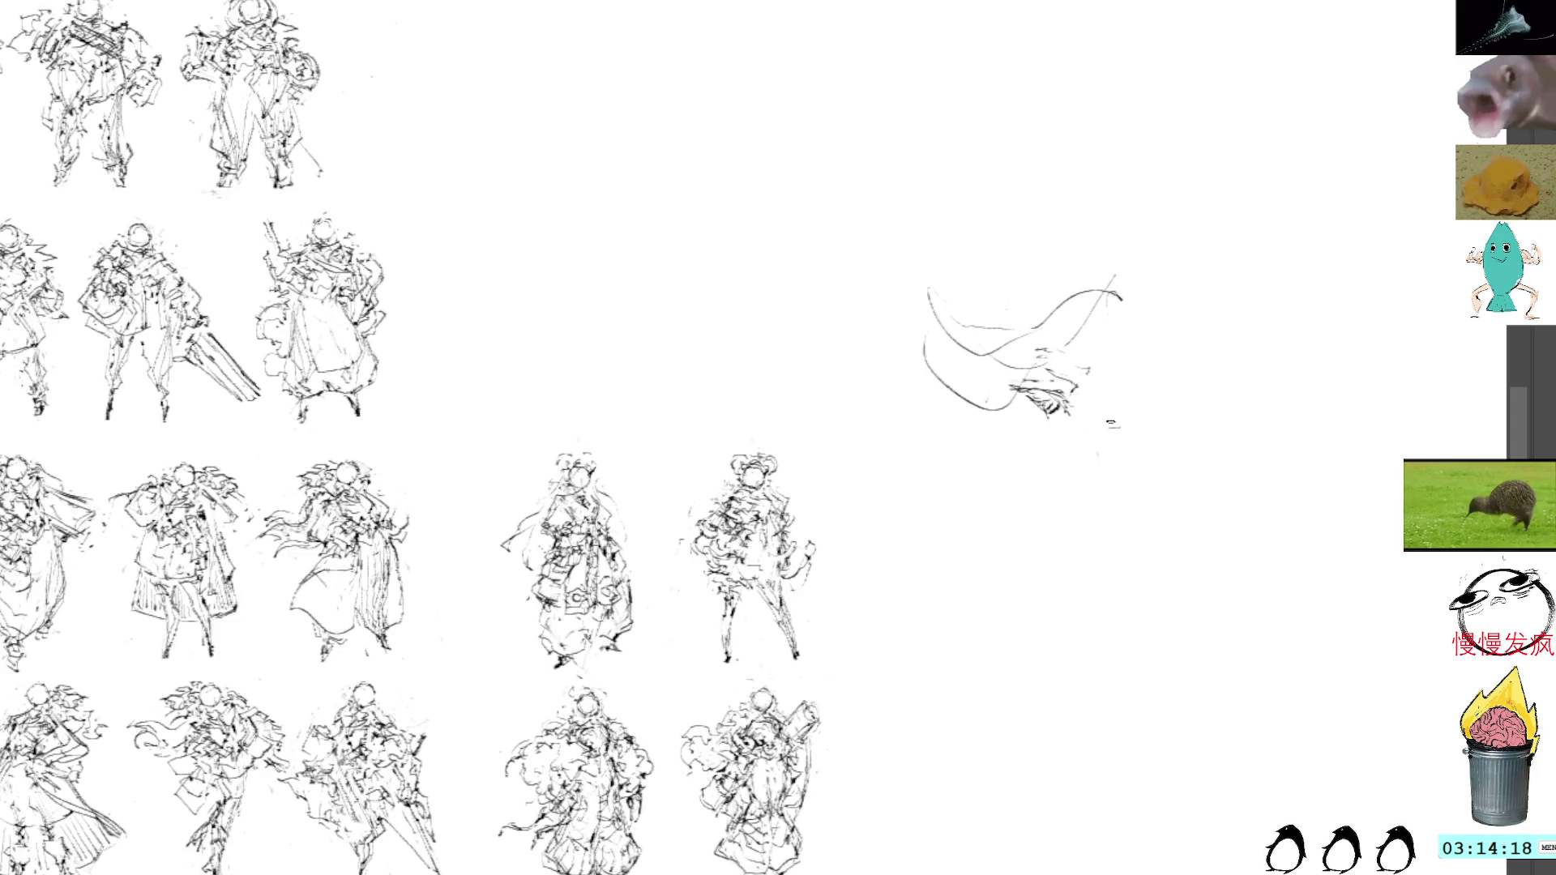
left_click_drag(1144, 390, 1095, 448)
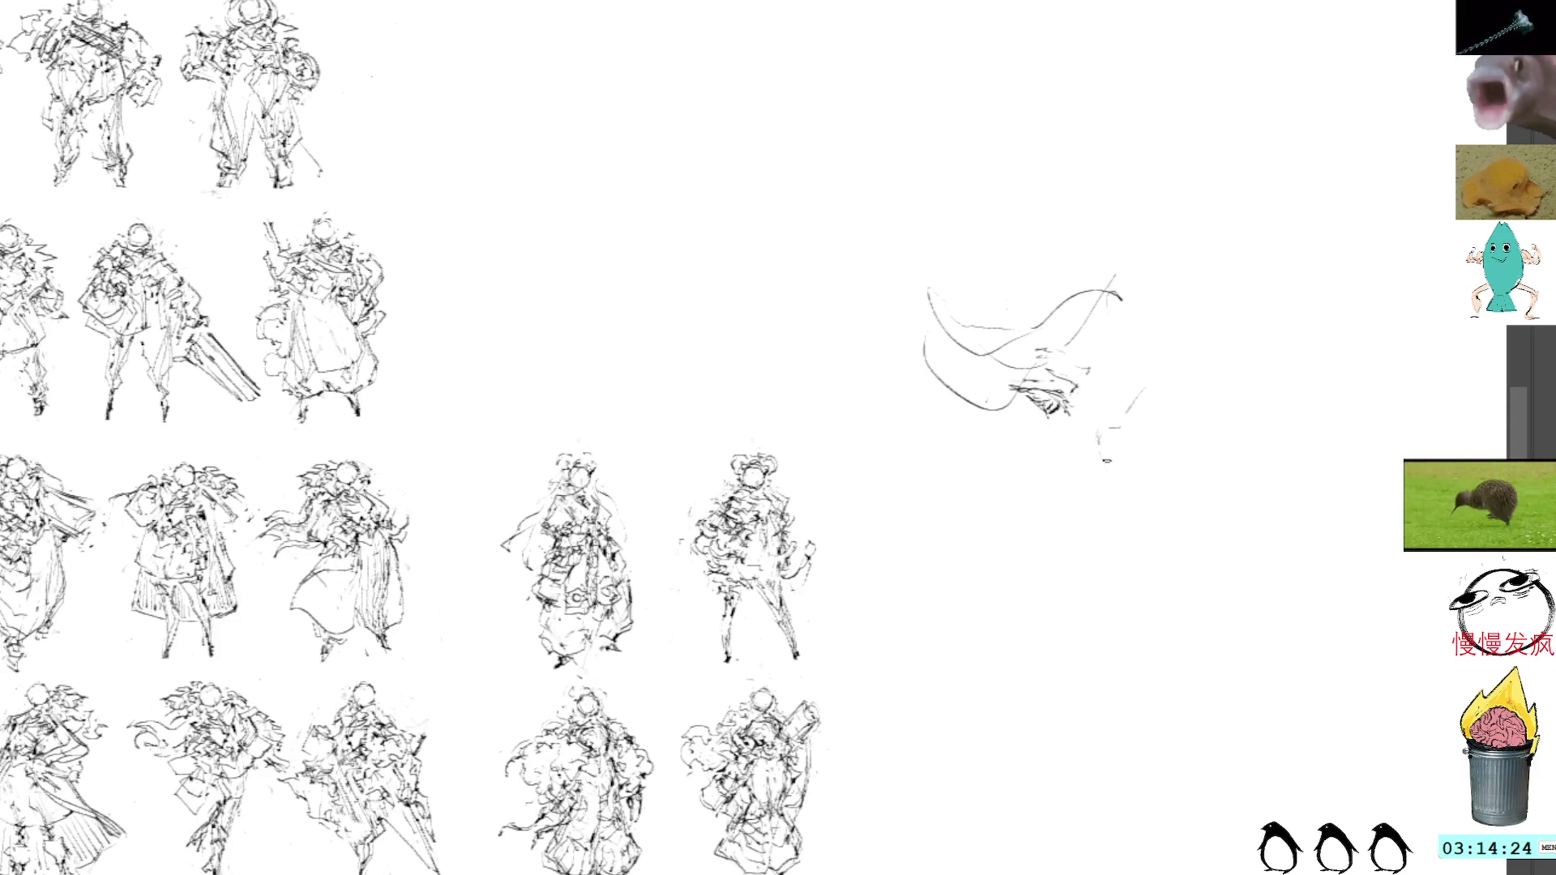
left_click_drag(1099, 444, 1102, 470)
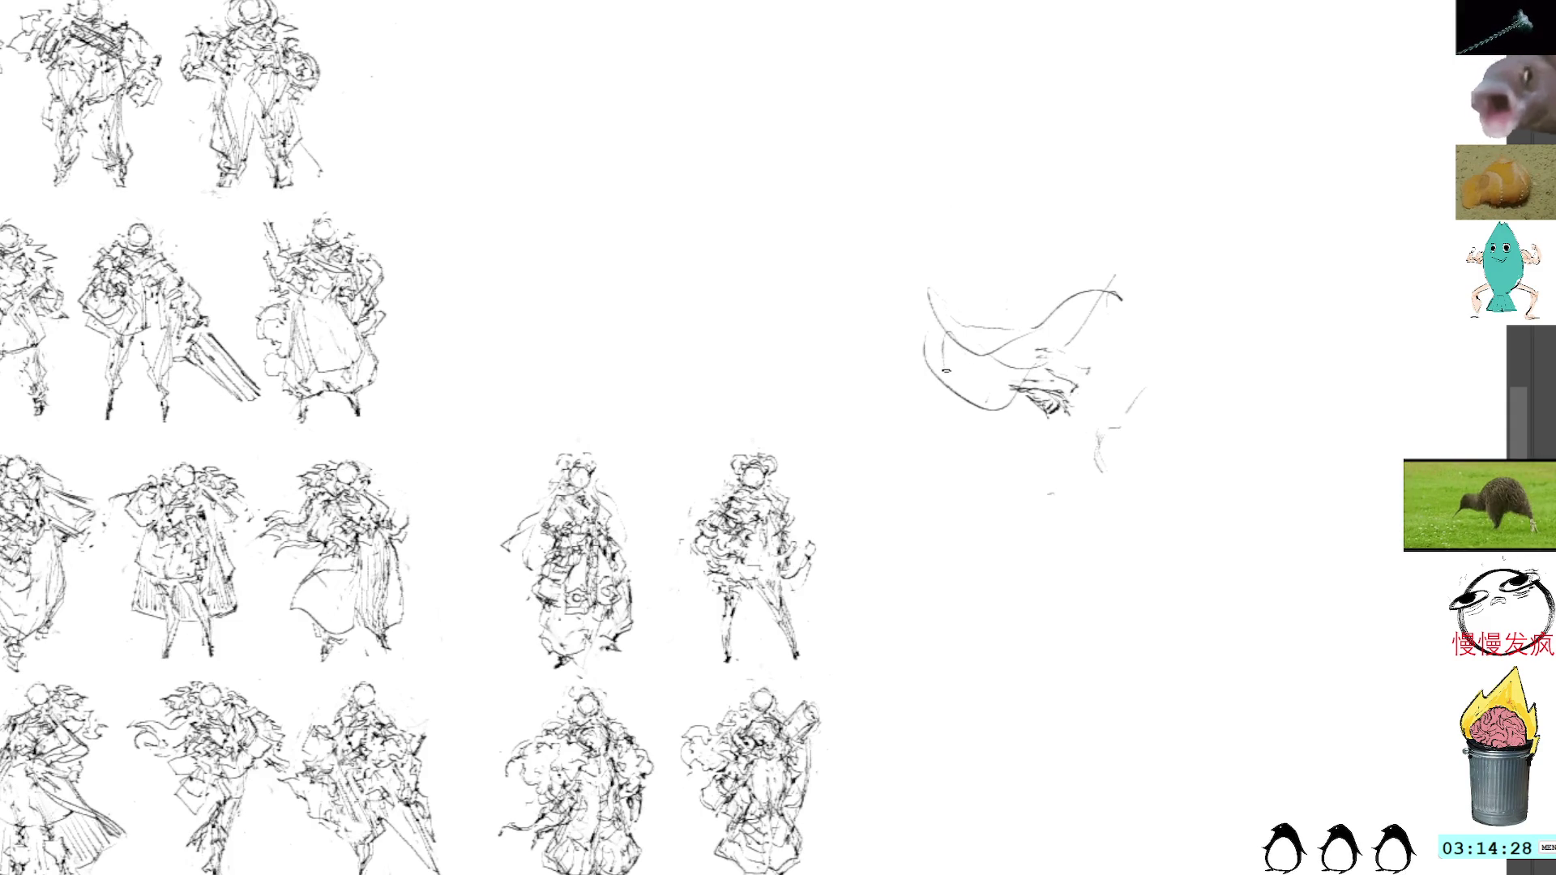
mouse_move(969, 349)
left_mouse_down()
mouse_move(944, 409)
mouse_move(979, 369)
mouse_move(960, 369)
mouse_move(963, 420)
mouse_move(952, 369)
mouse_move(981, 362)
mouse_move(943, 341)
left_mouse_up()
key("ctrl+z")
key("ctrl+z")
key("ctrl+z")
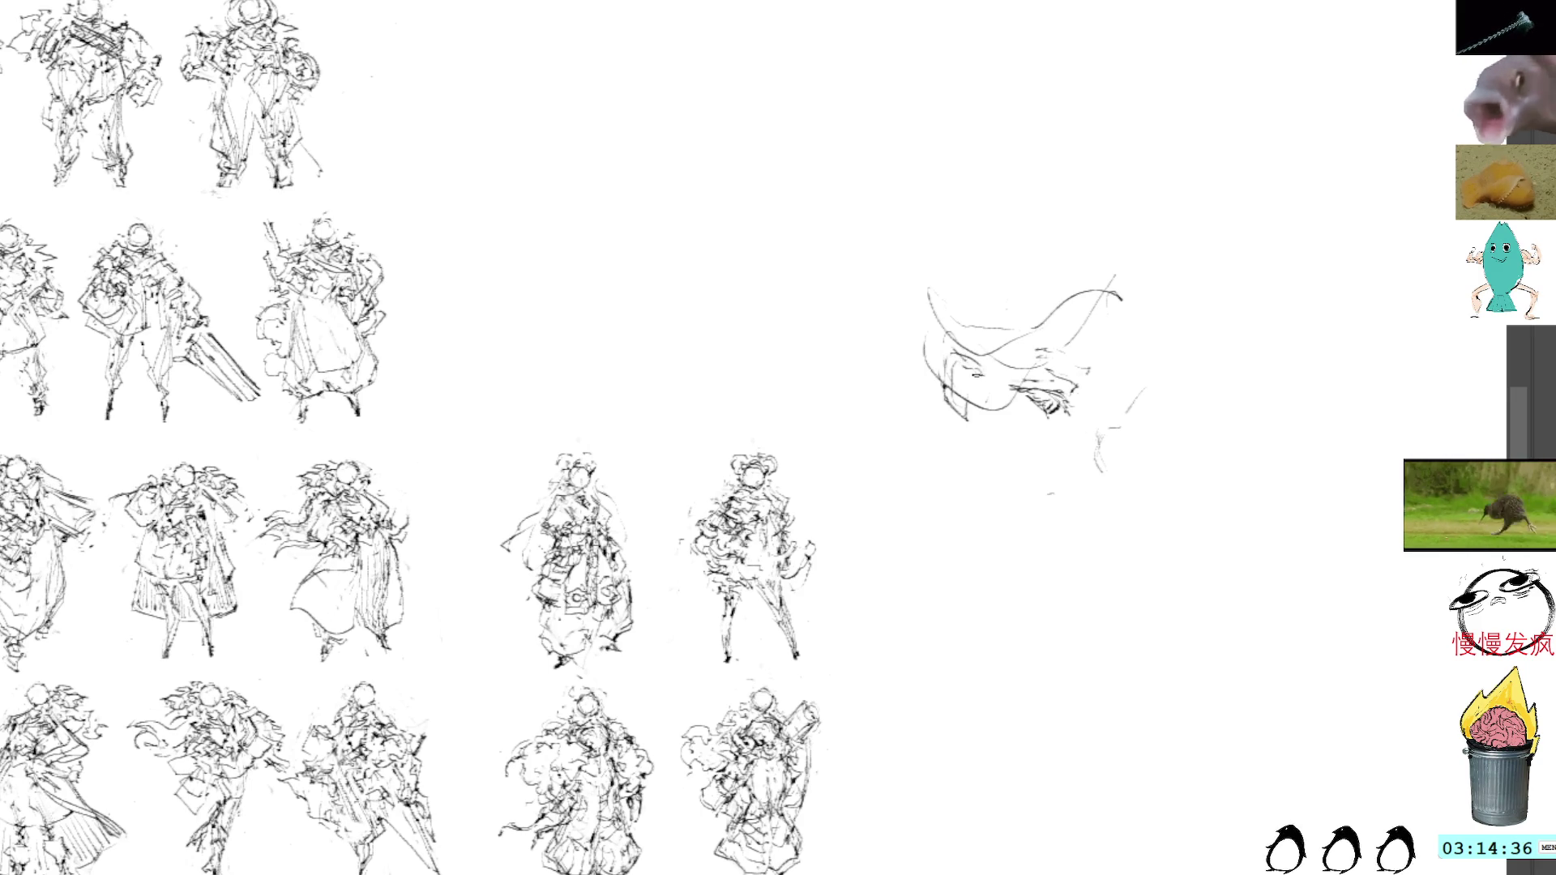
left_click_drag(960, 383, 979, 442)
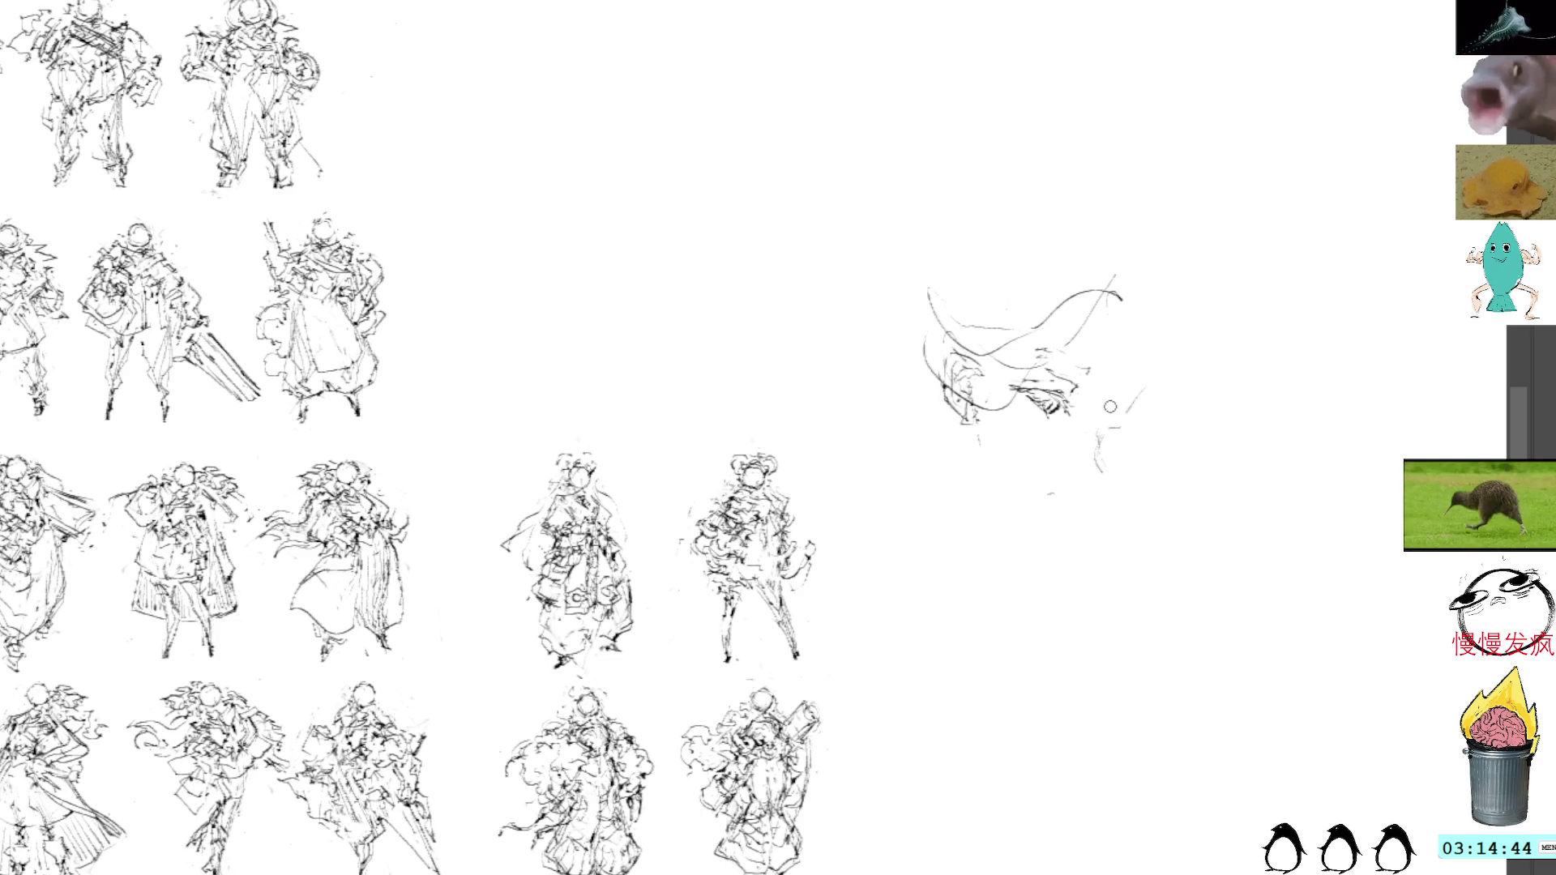
mouse_move(1150, 487)
left_mouse_down()
mouse_move(1199, 381)
mouse_move(1135, 559)
left_mouse_up()
key("Delete")
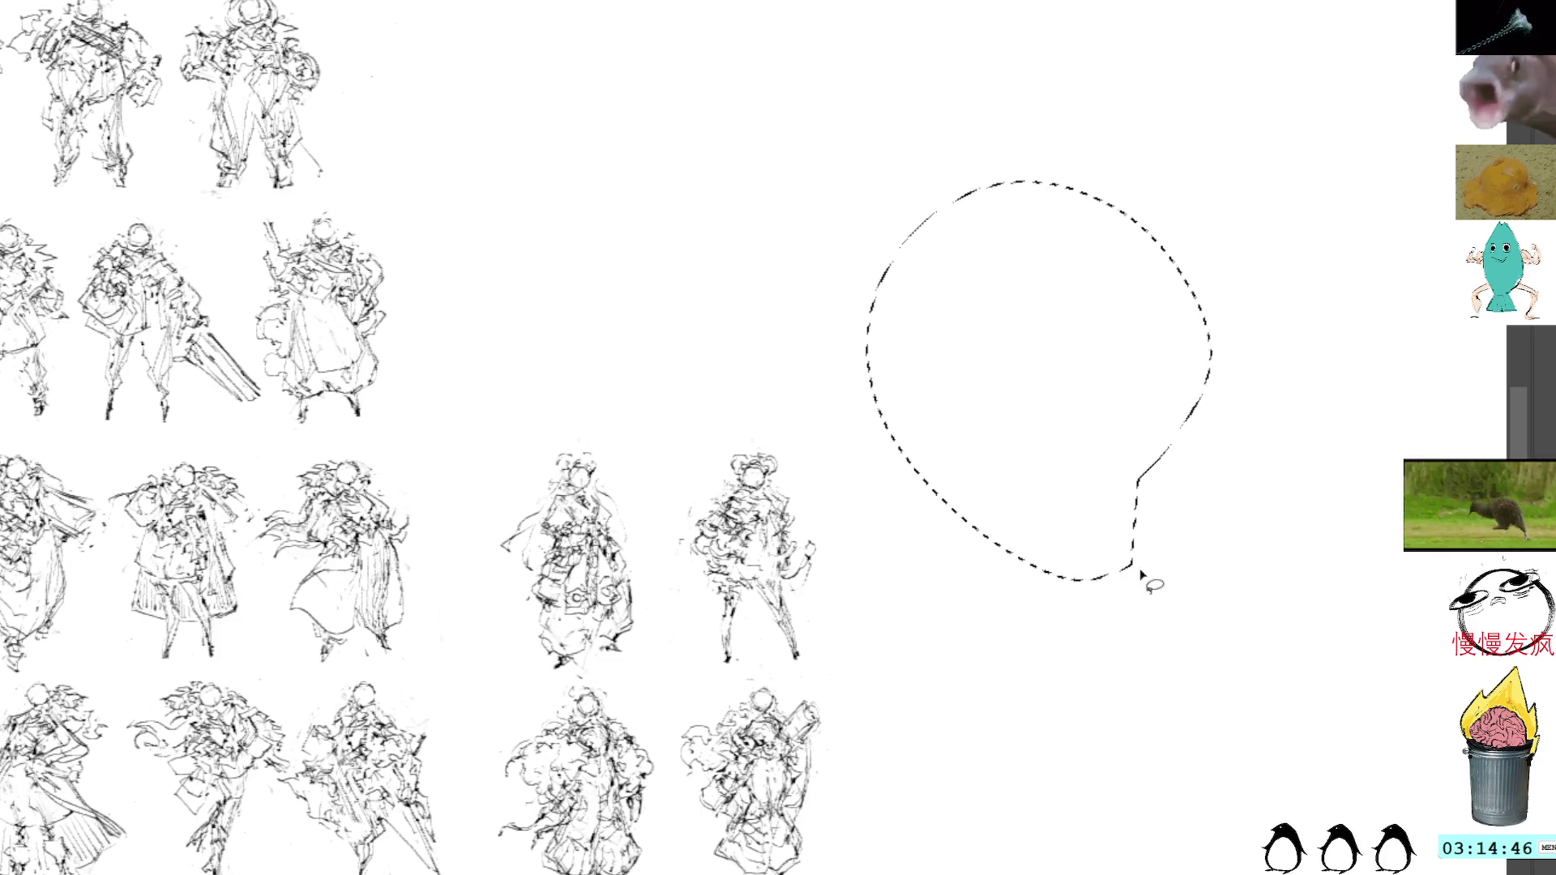
key("ctrl+d")
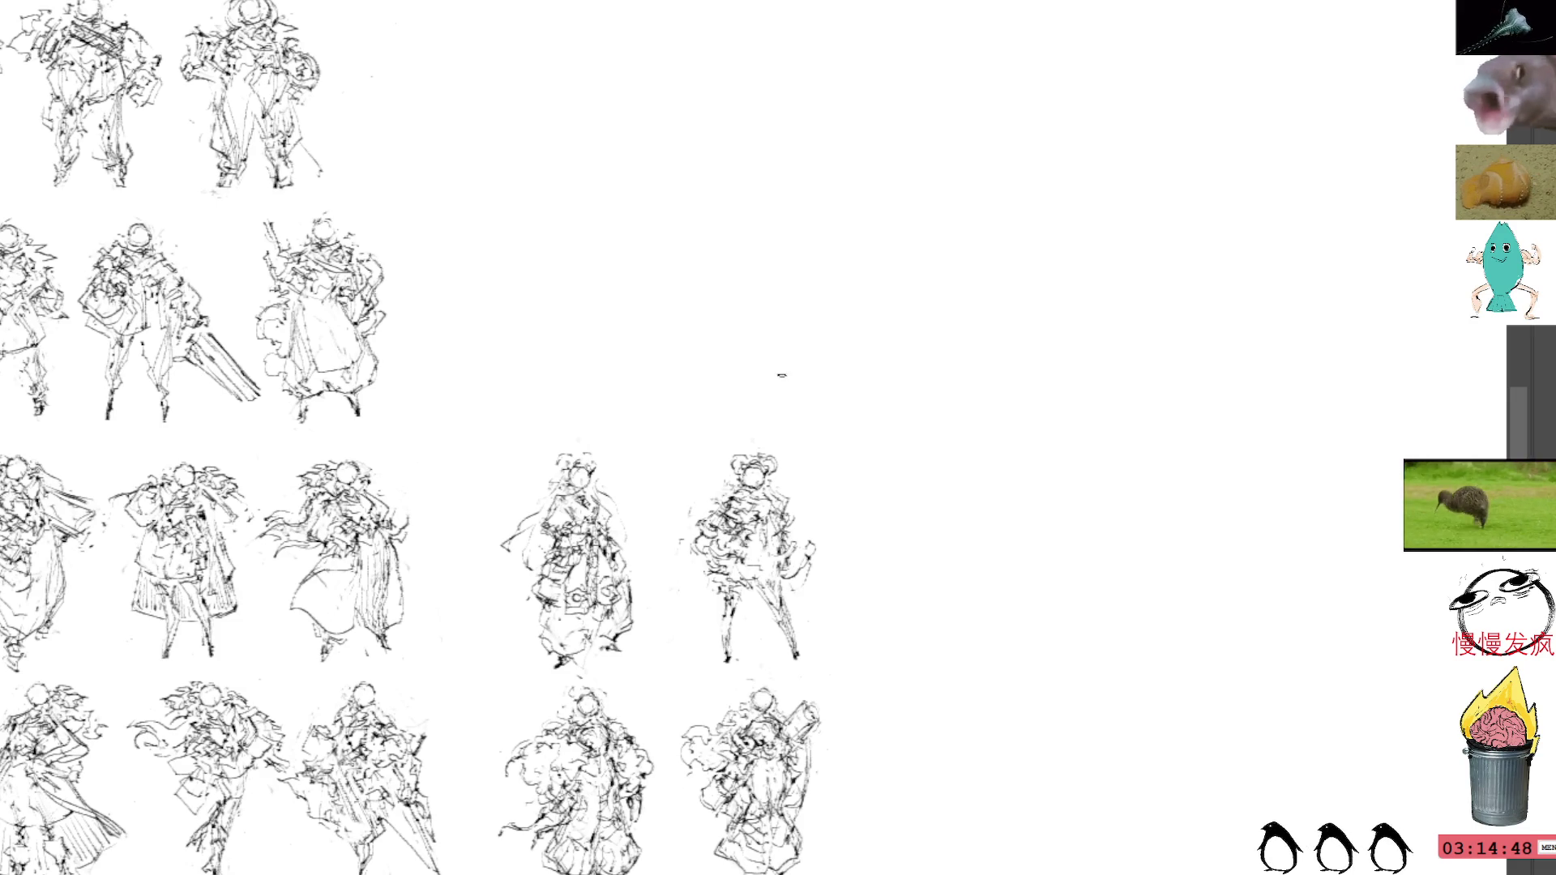
Commit the right-hand figures' placement and pan to show the blank space on their right
left_click_drag(835, 567, 820, 565)
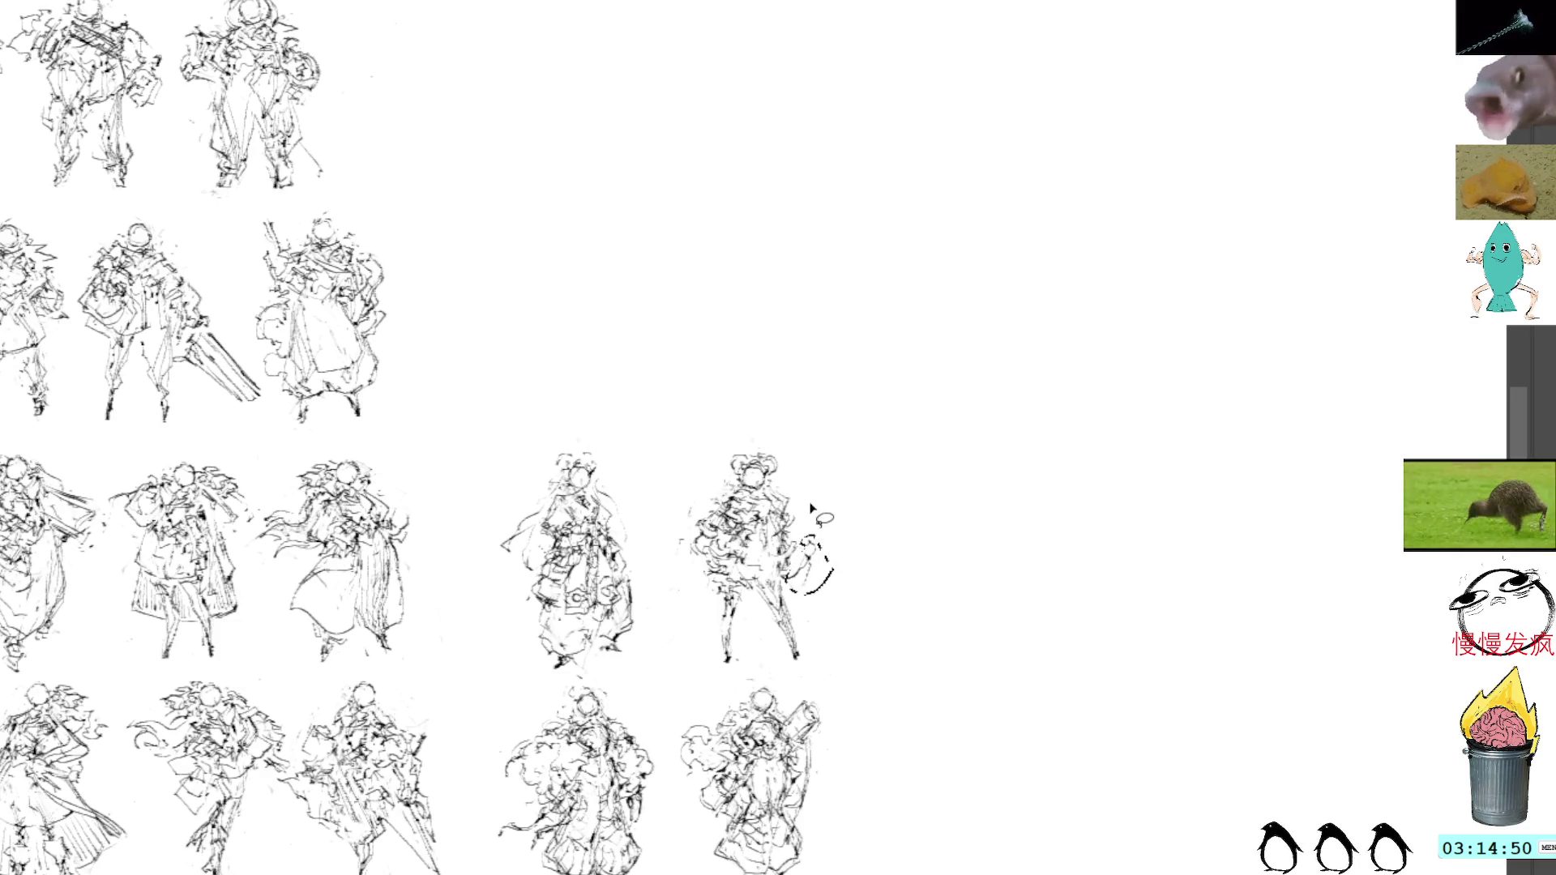
key("ctrl+d")
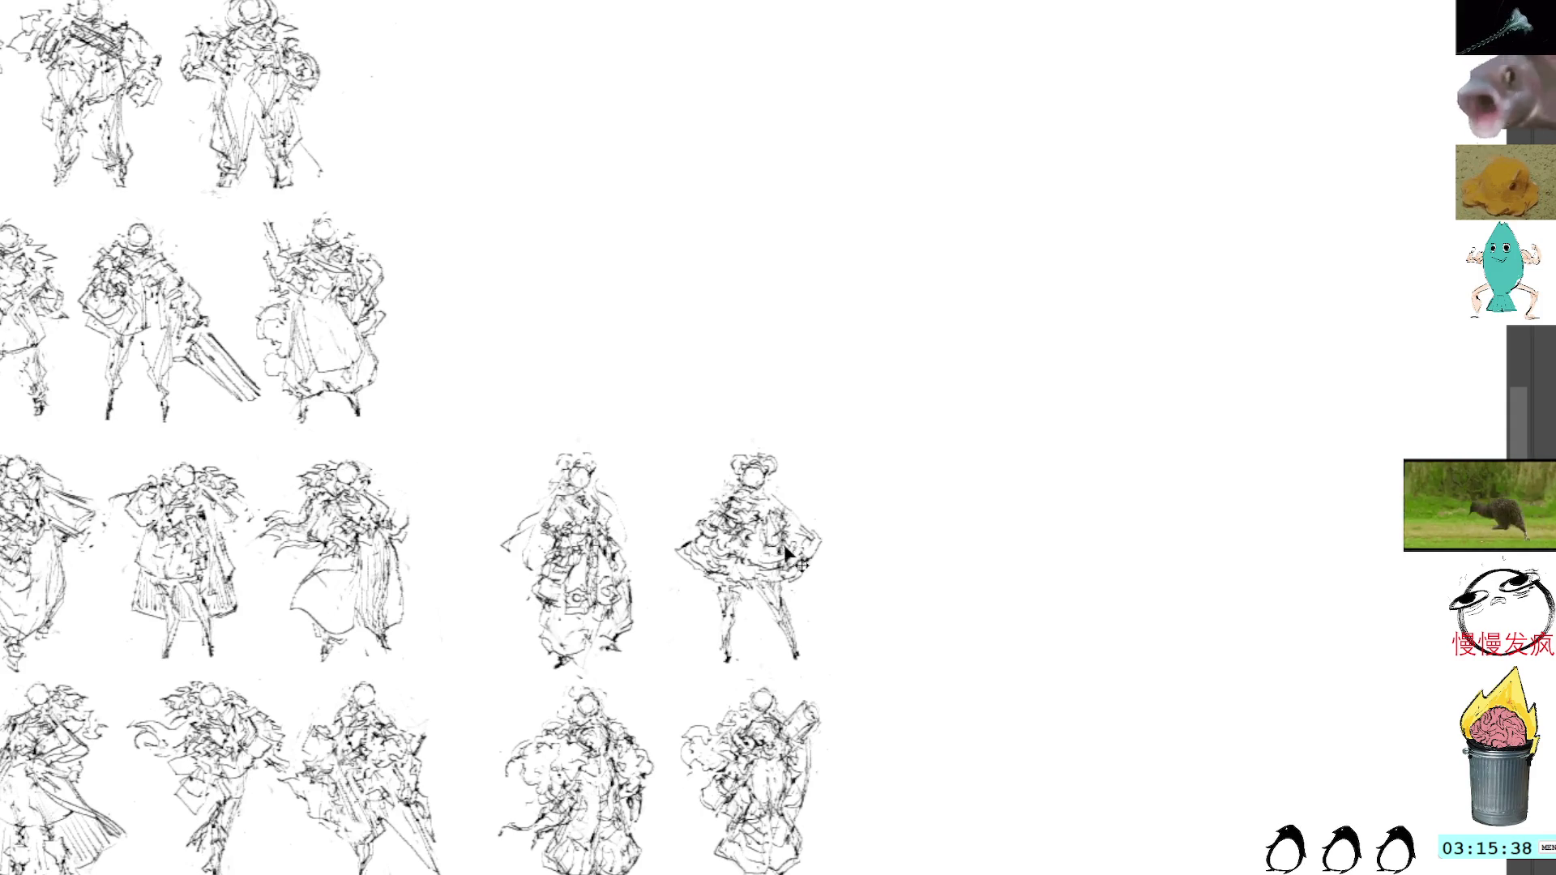
key("ctrl+t")
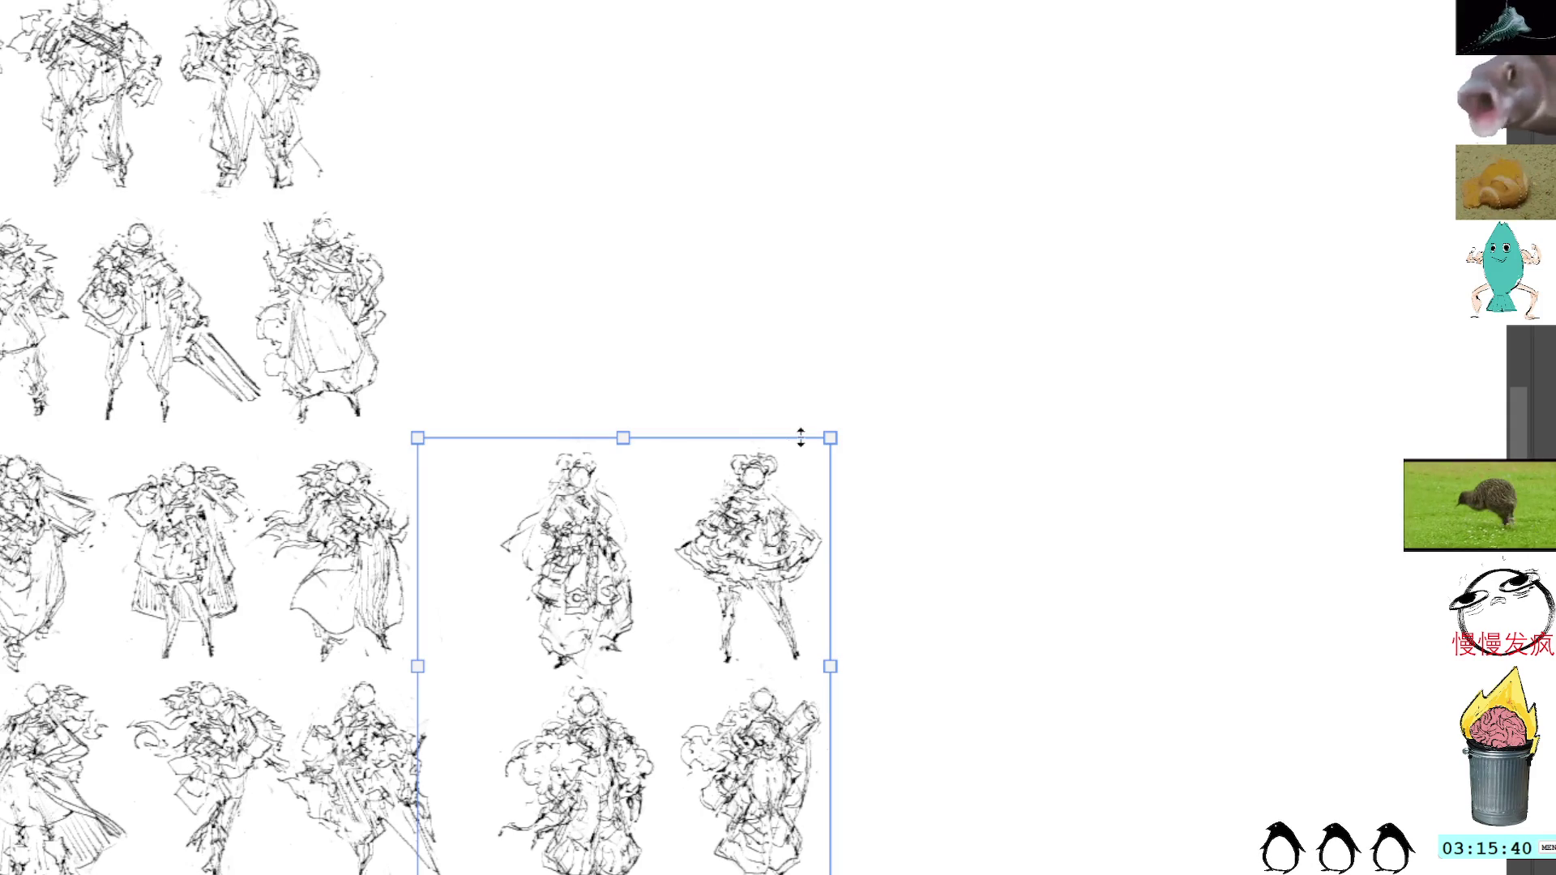
key("Return")
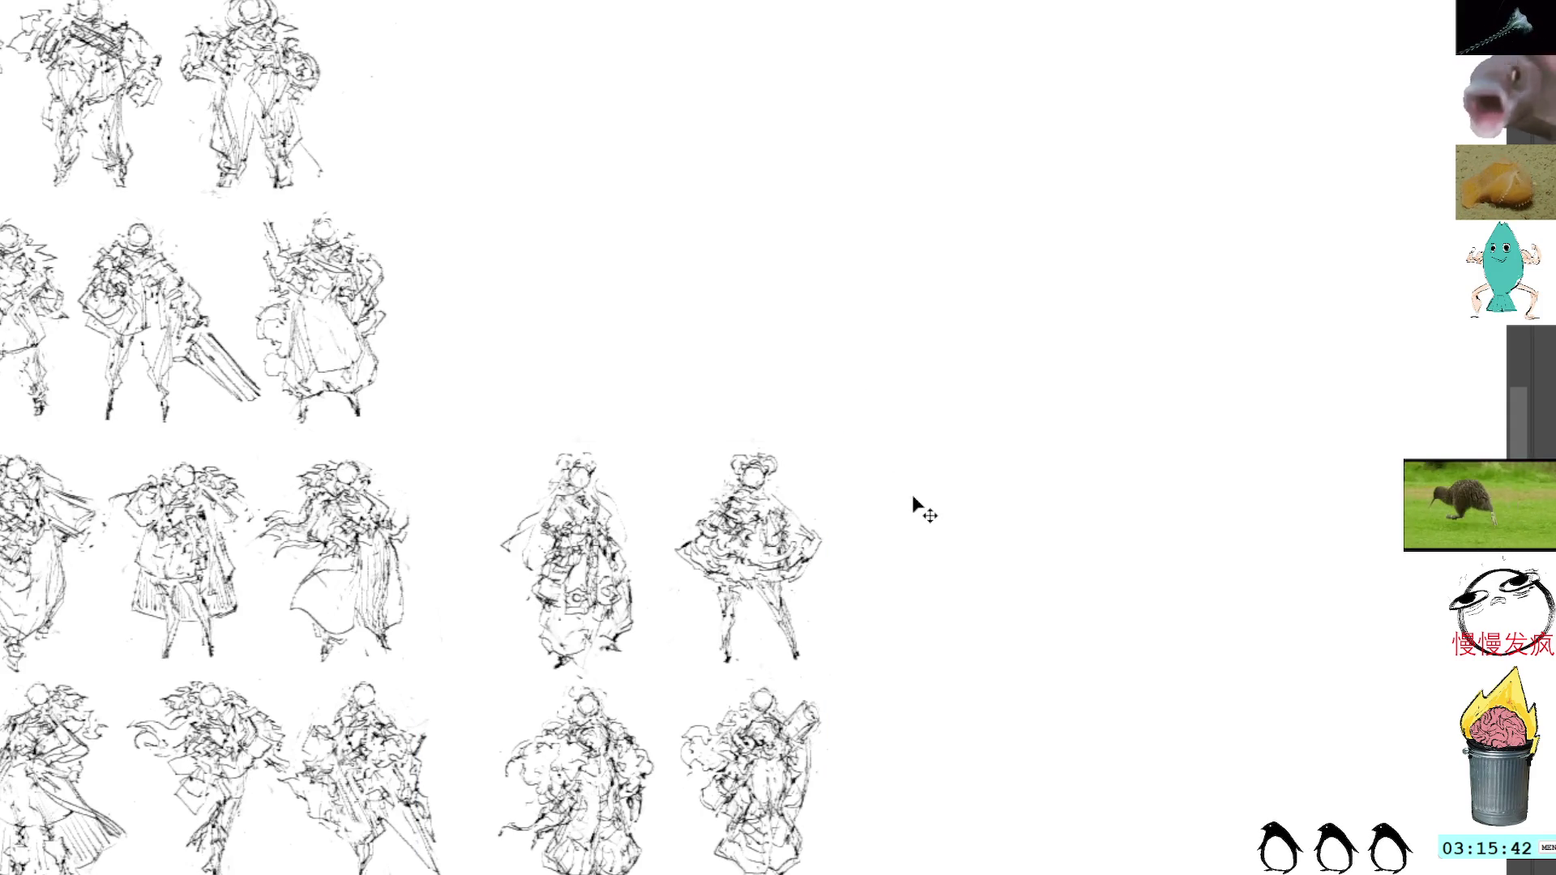
key("l")
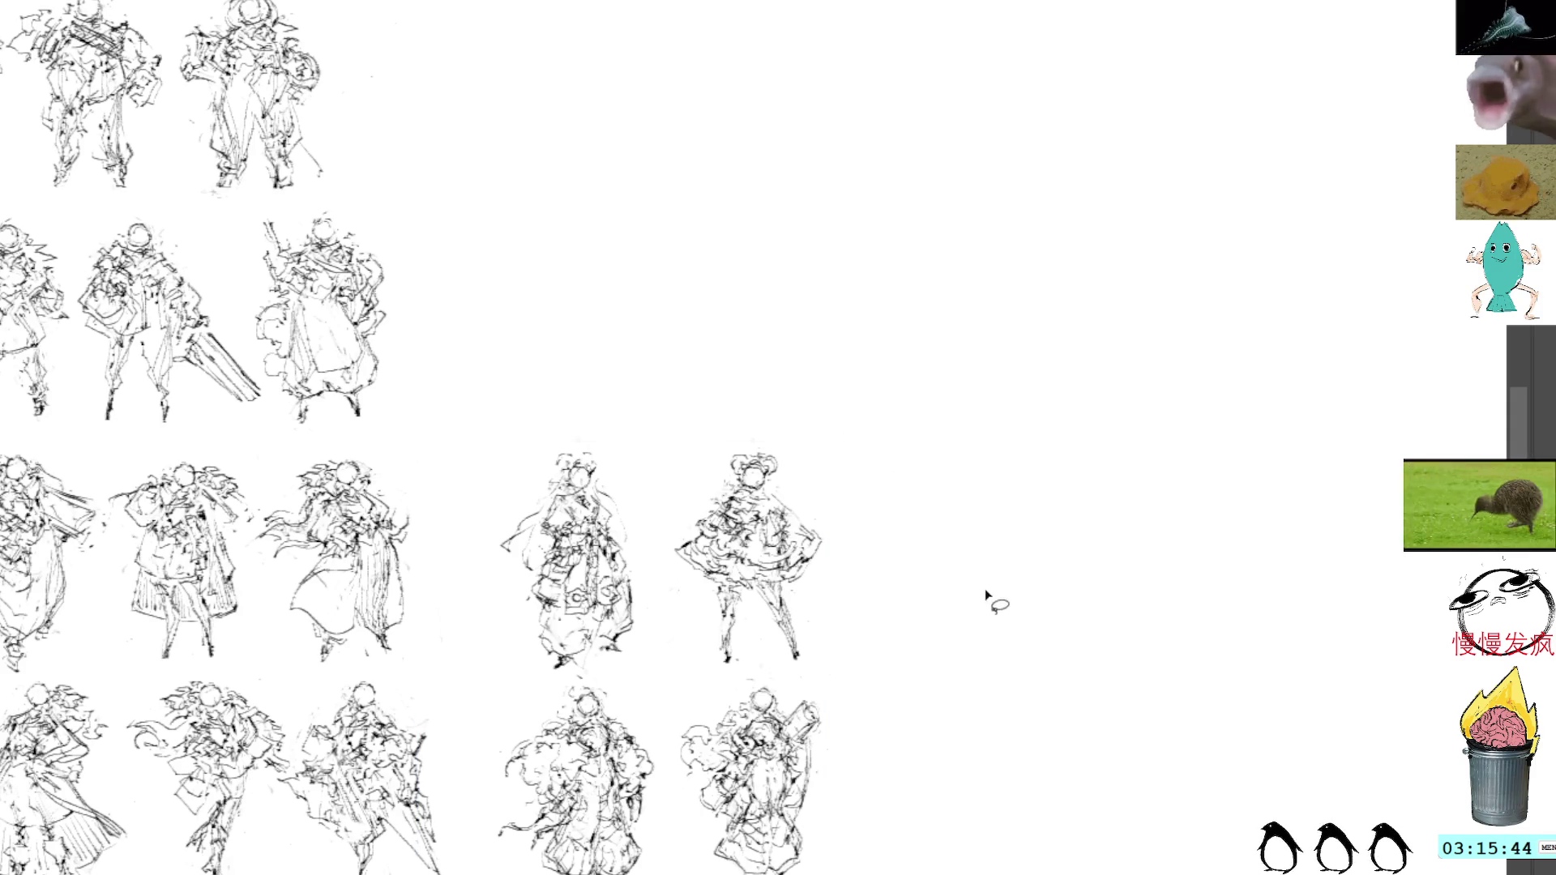
mouse_move(1059, 566)
left_mouse_down()
mouse_move(945, 487)
mouse_move(993, 516)
left_mouse_up()
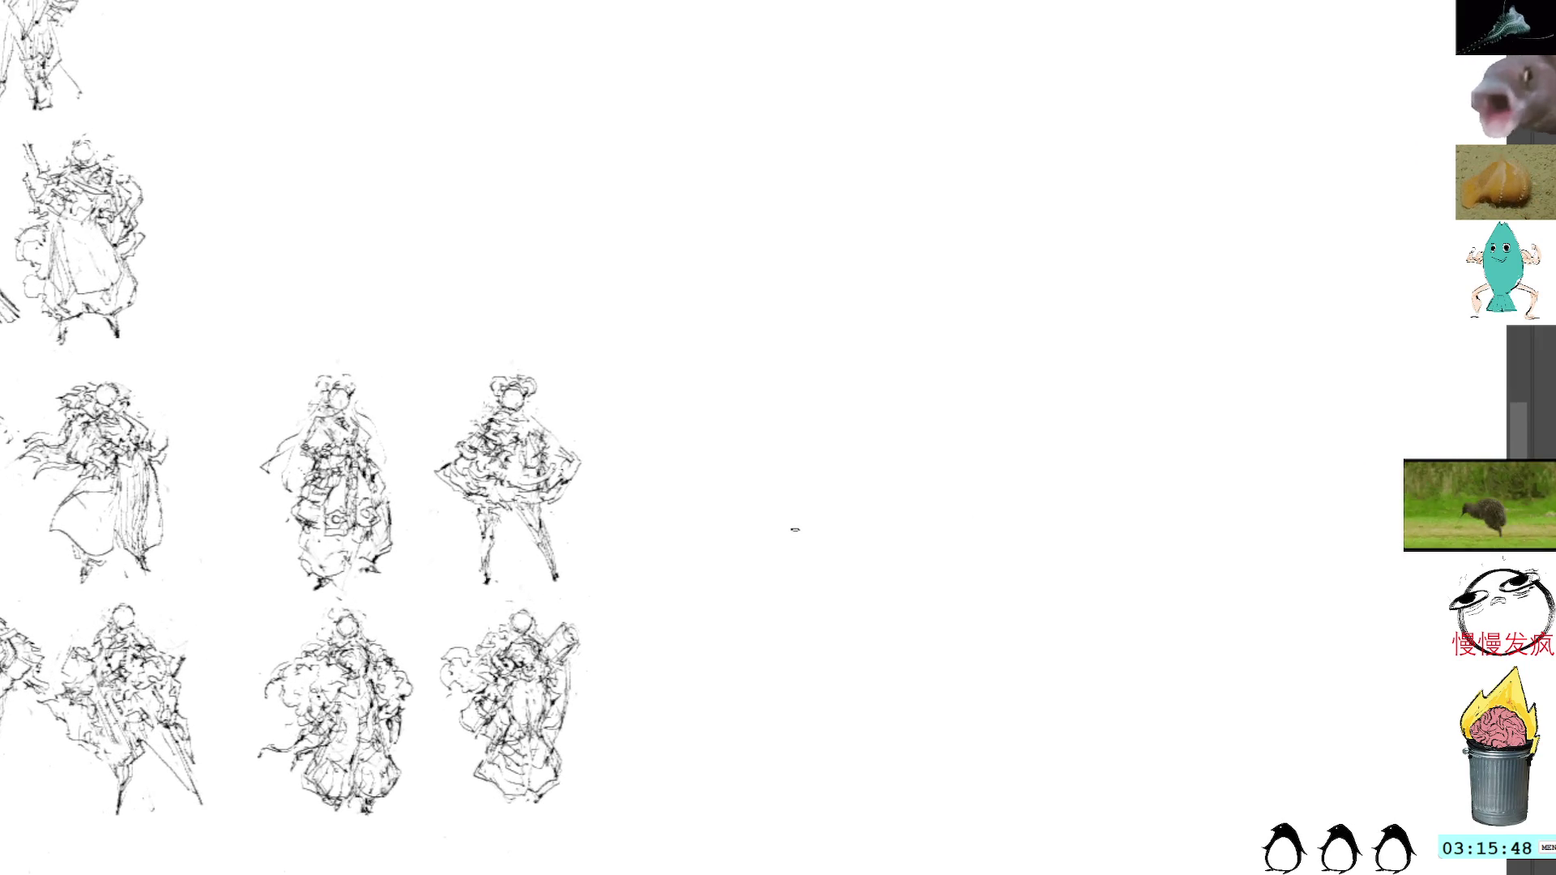
Paste the copied figure beside the third row and tilt it slightly clockwise
key("ctrl+v")
left_click_drag(759, 402, 776, 541)
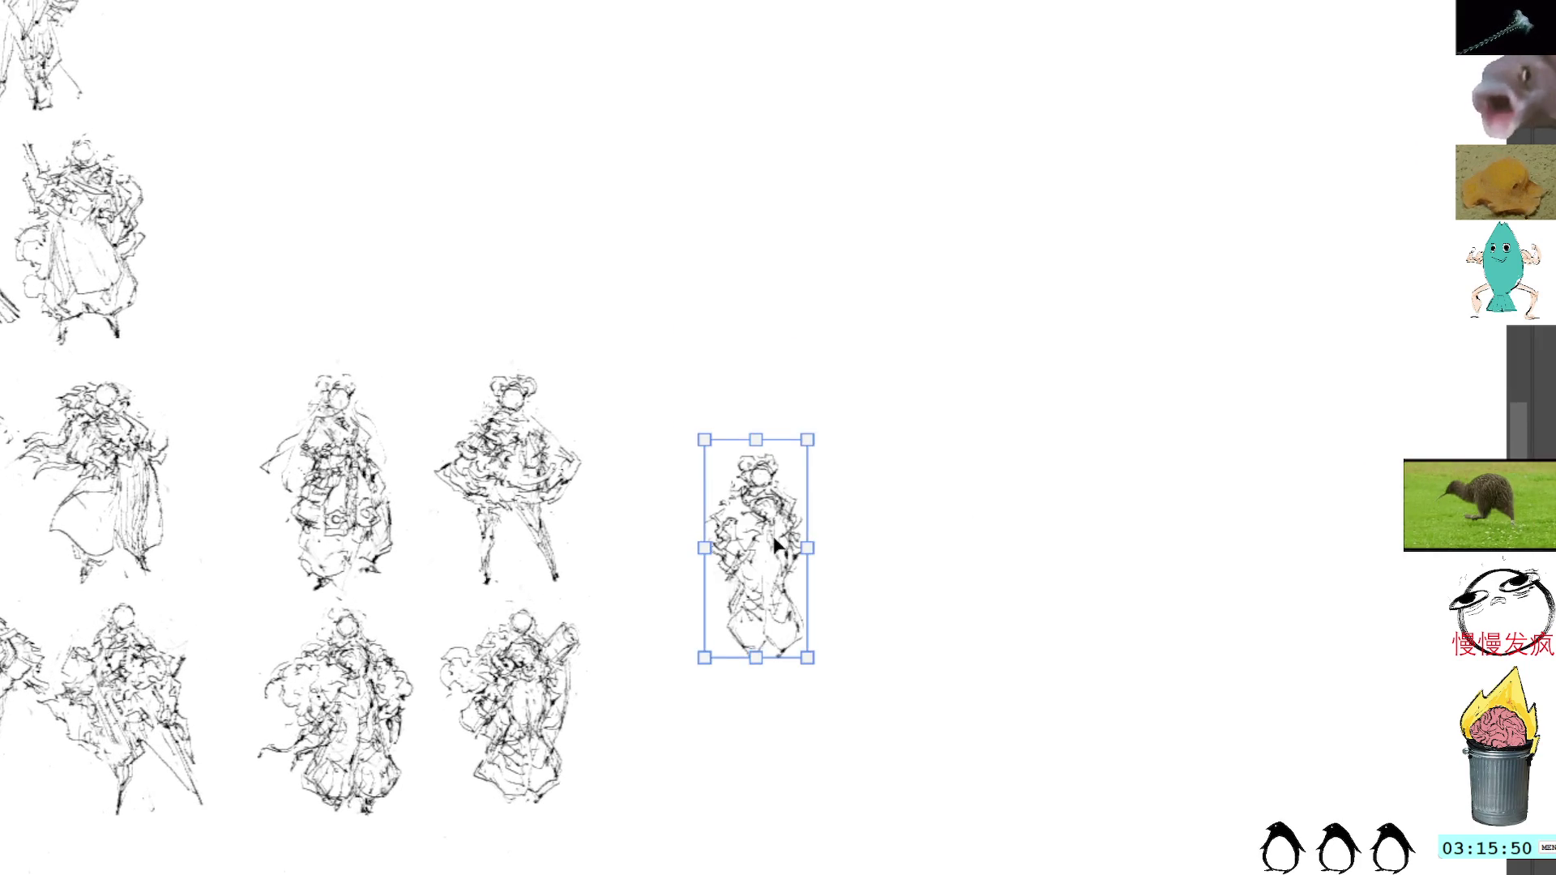
mouse_move(923, 420)
left_mouse_down()
mouse_move(924, 437)
mouse_move(915, 421)
left_mouse_up()
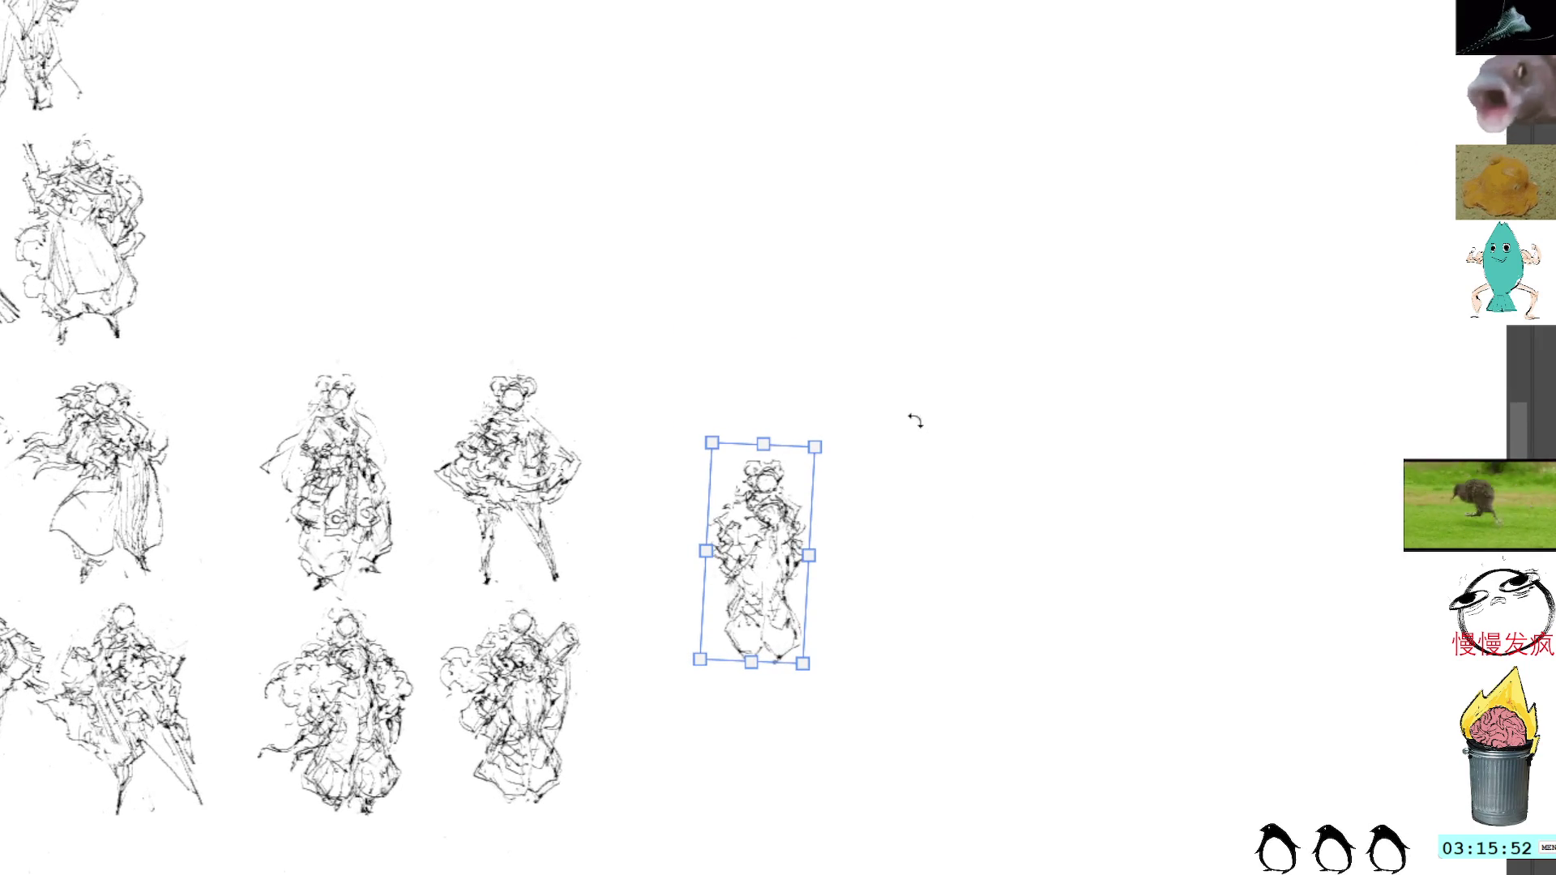
key("Return")
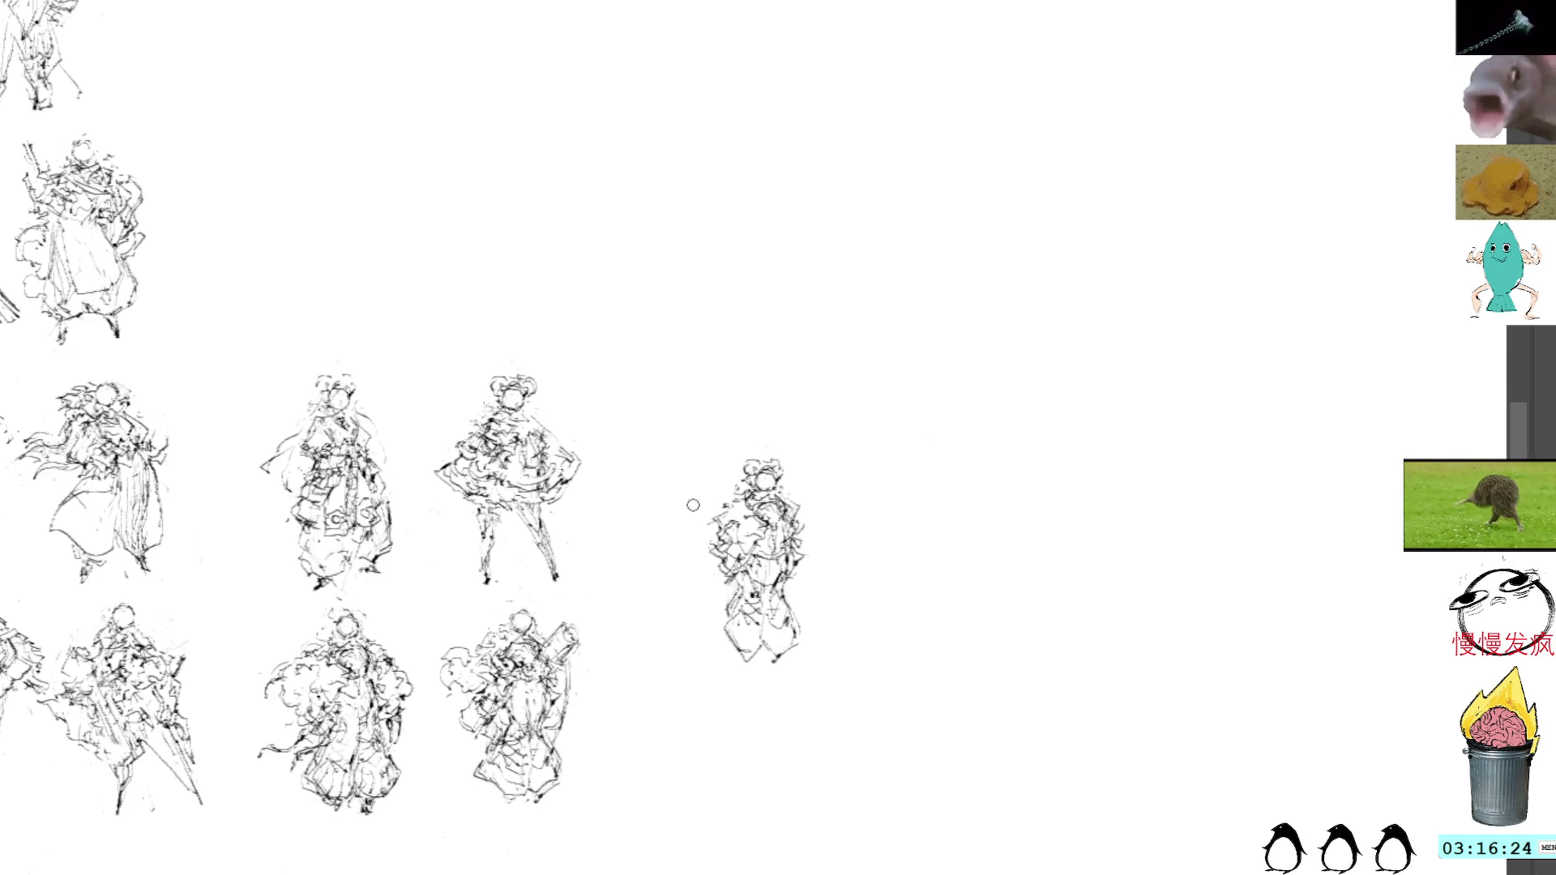
Add scribble strokes along the new figure's left edge and right side
mouse_move(711, 541)
left_mouse_down()
mouse_move(730, 572)
mouse_move(730, 507)
mouse_move(727, 542)
mouse_move(746, 559)
mouse_move(739, 537)
left_mouse_up()
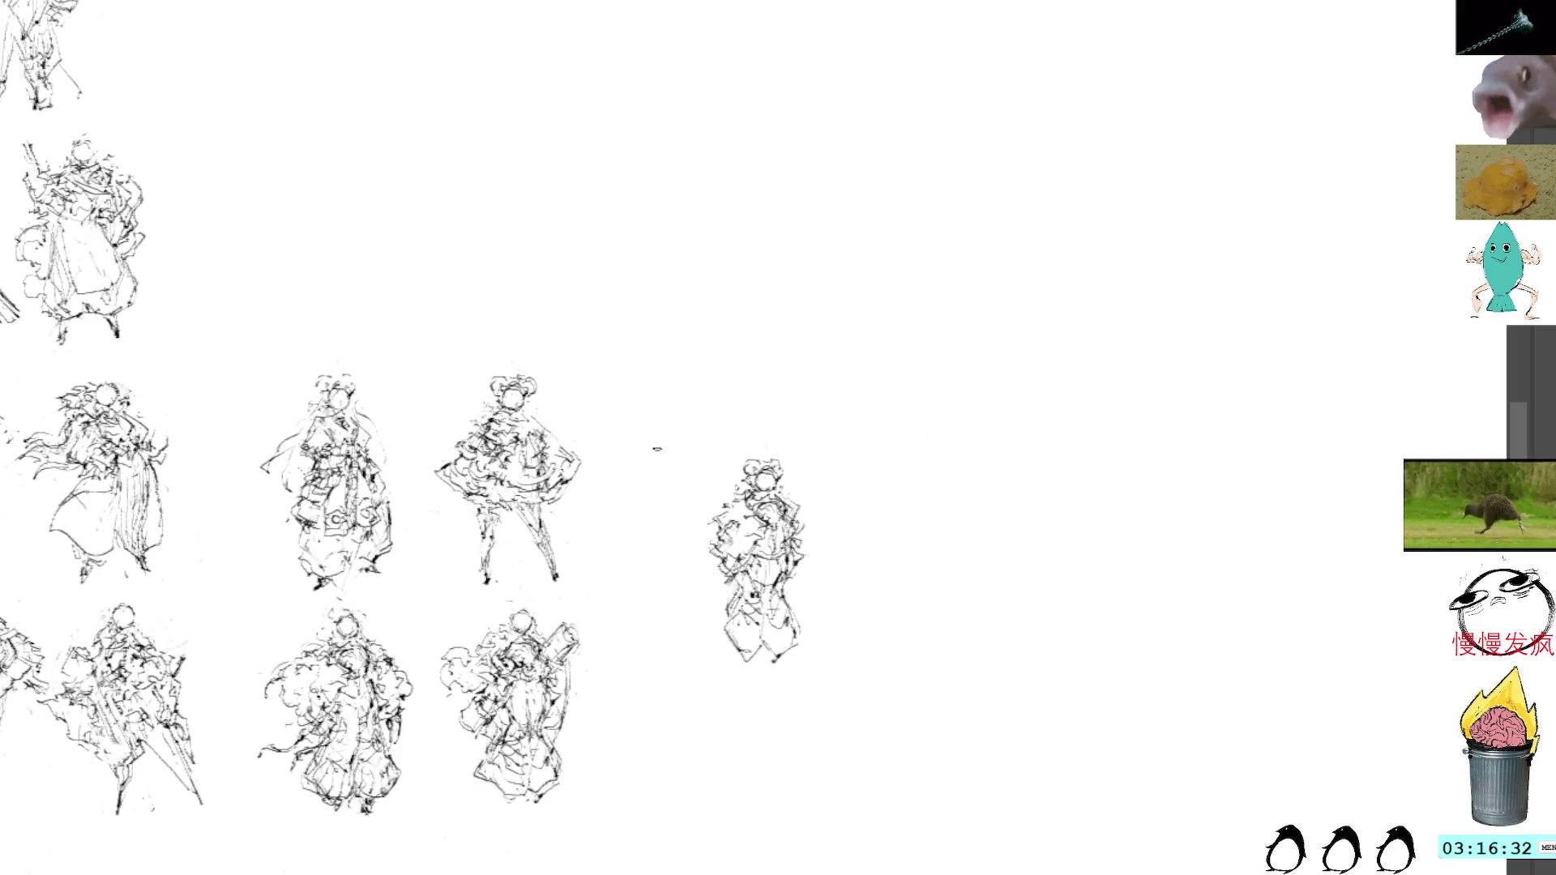
mouse_move(720, 541)
left_mouse_down()
mouse_move(705, 518)
mouse_move(739, 550)
mouse_move(725, 525)
mouse_move(733, 557)
mouse_move(742, 523)
mouse_move(719, 504)
left_mouse_up()
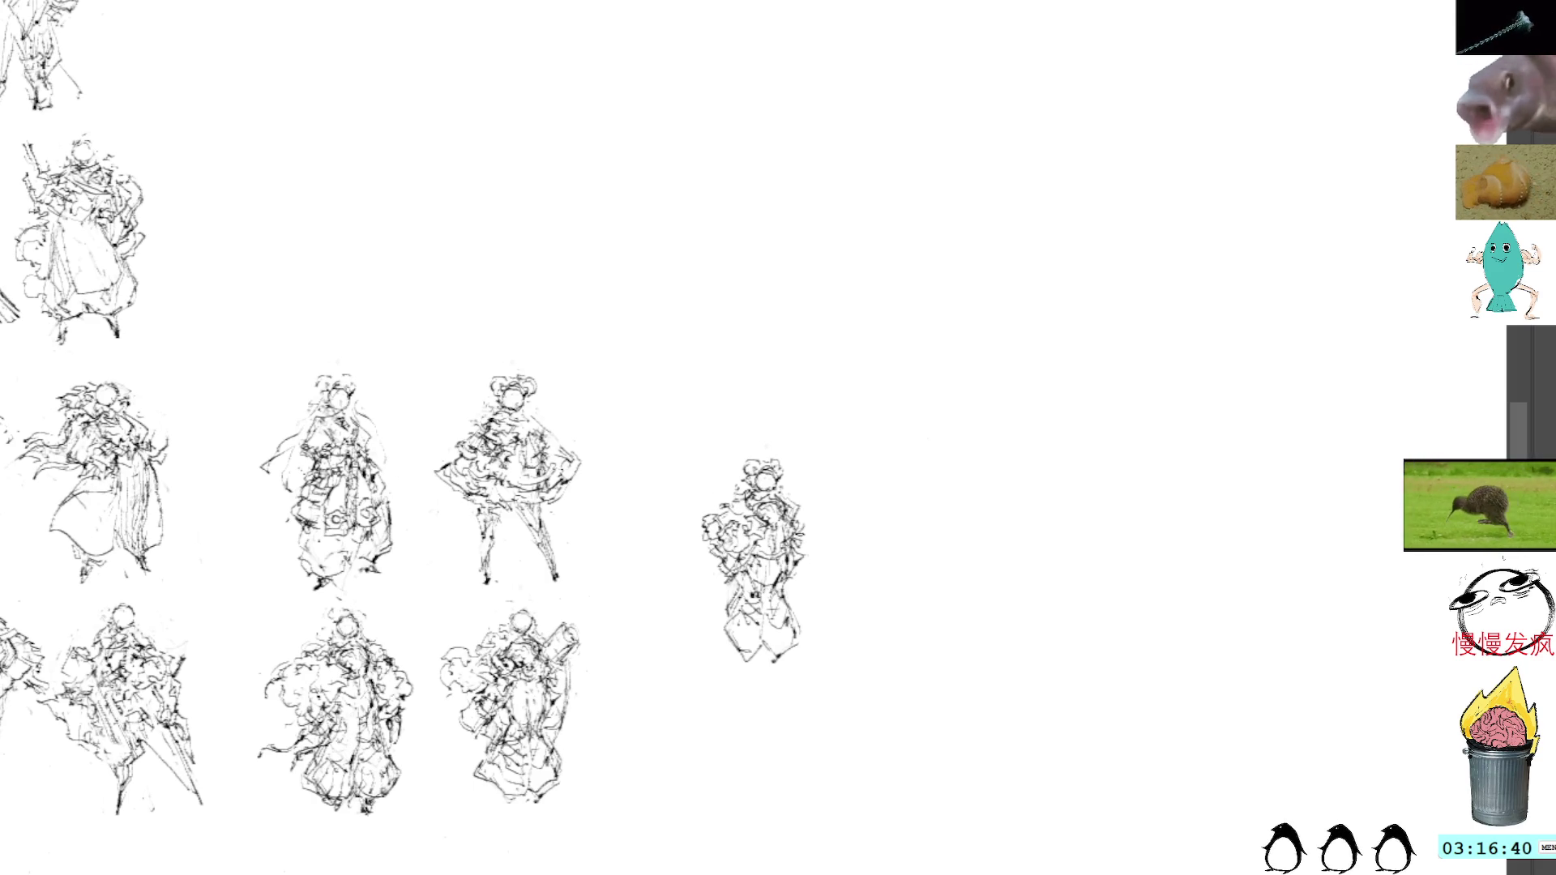
mouse_move(797, 547)
left_mouse_down()
mouse_move(825, 519)
mouse_move(750, 486)
mouse_move(786, 478)
mouse_move(754, 454)
mouse_move(753, 485)
mouse_move(762, 462)
mouse_move(787, 475)
mouse_move(750, 460)
mouse_move(767, 454)
left_mouse_up()
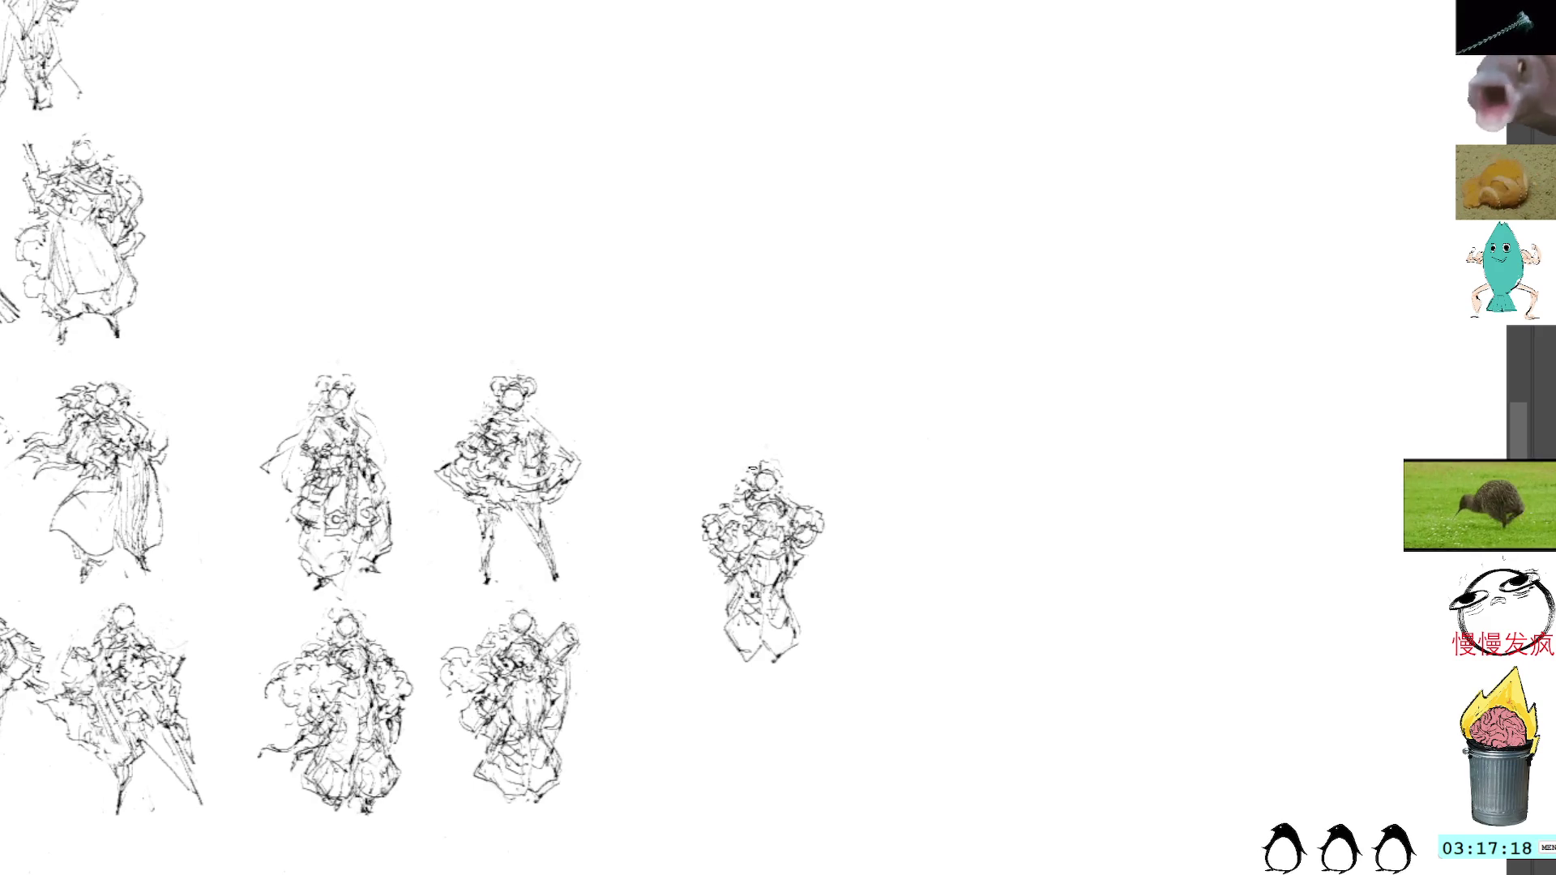
Draw strokes along the top of the new figure's head
mouse_move(752, 467)
left_mouse_down()
mouse_move(782, 452)
mouse_move(801, 477)
mouse_move(780, 483)
mouse_move(759, 457)
left_mouse_up()
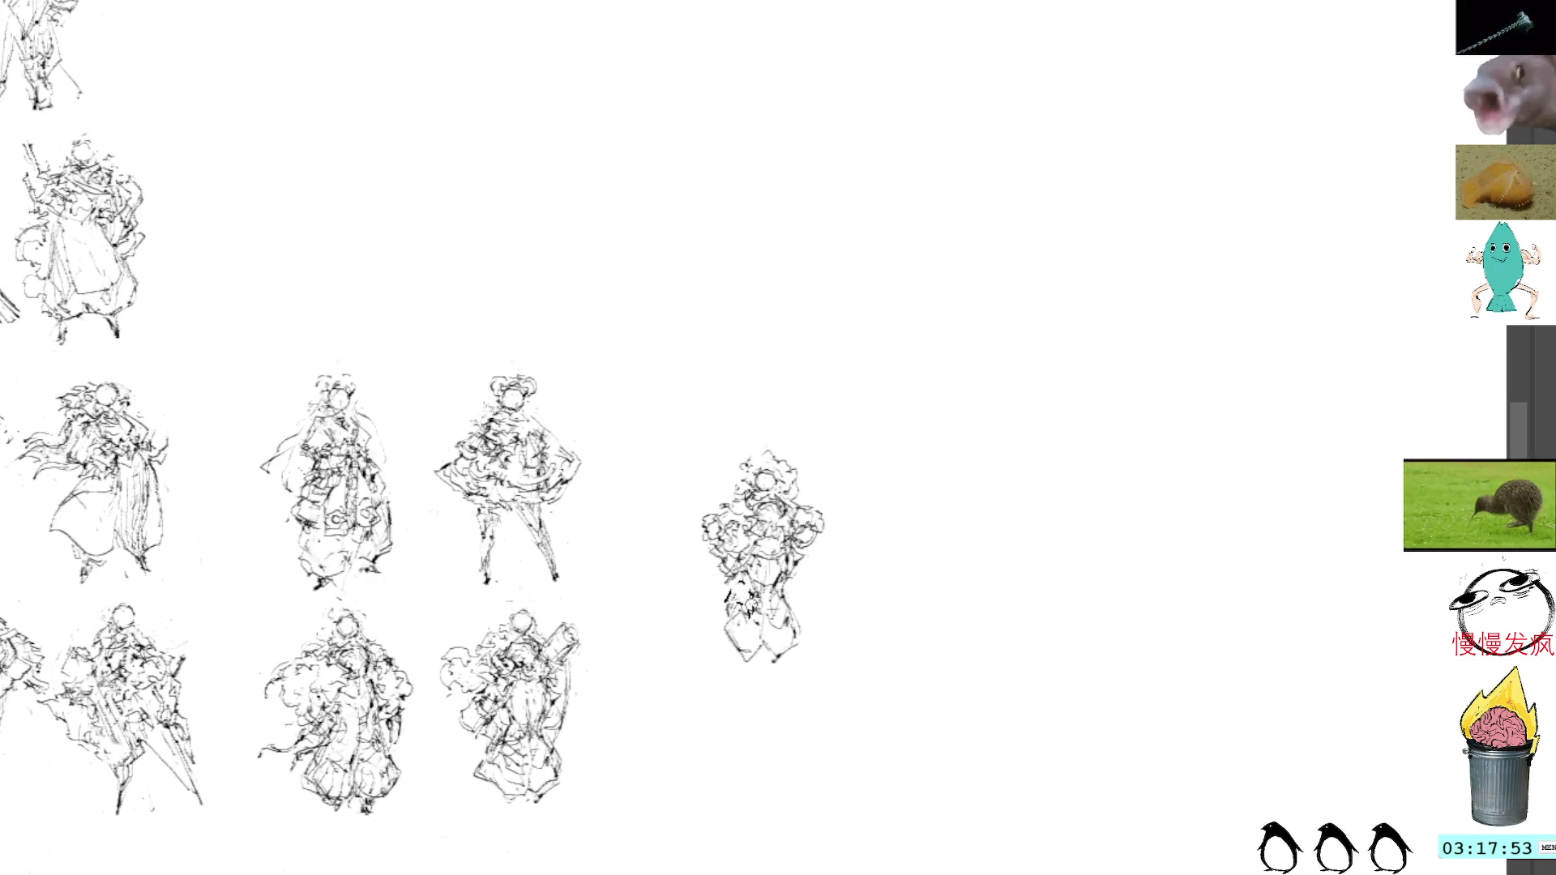
Undo the stray loop stroke, add lower-left outline strokes, and pan down to the figure's lower part
key("ctrl+z")
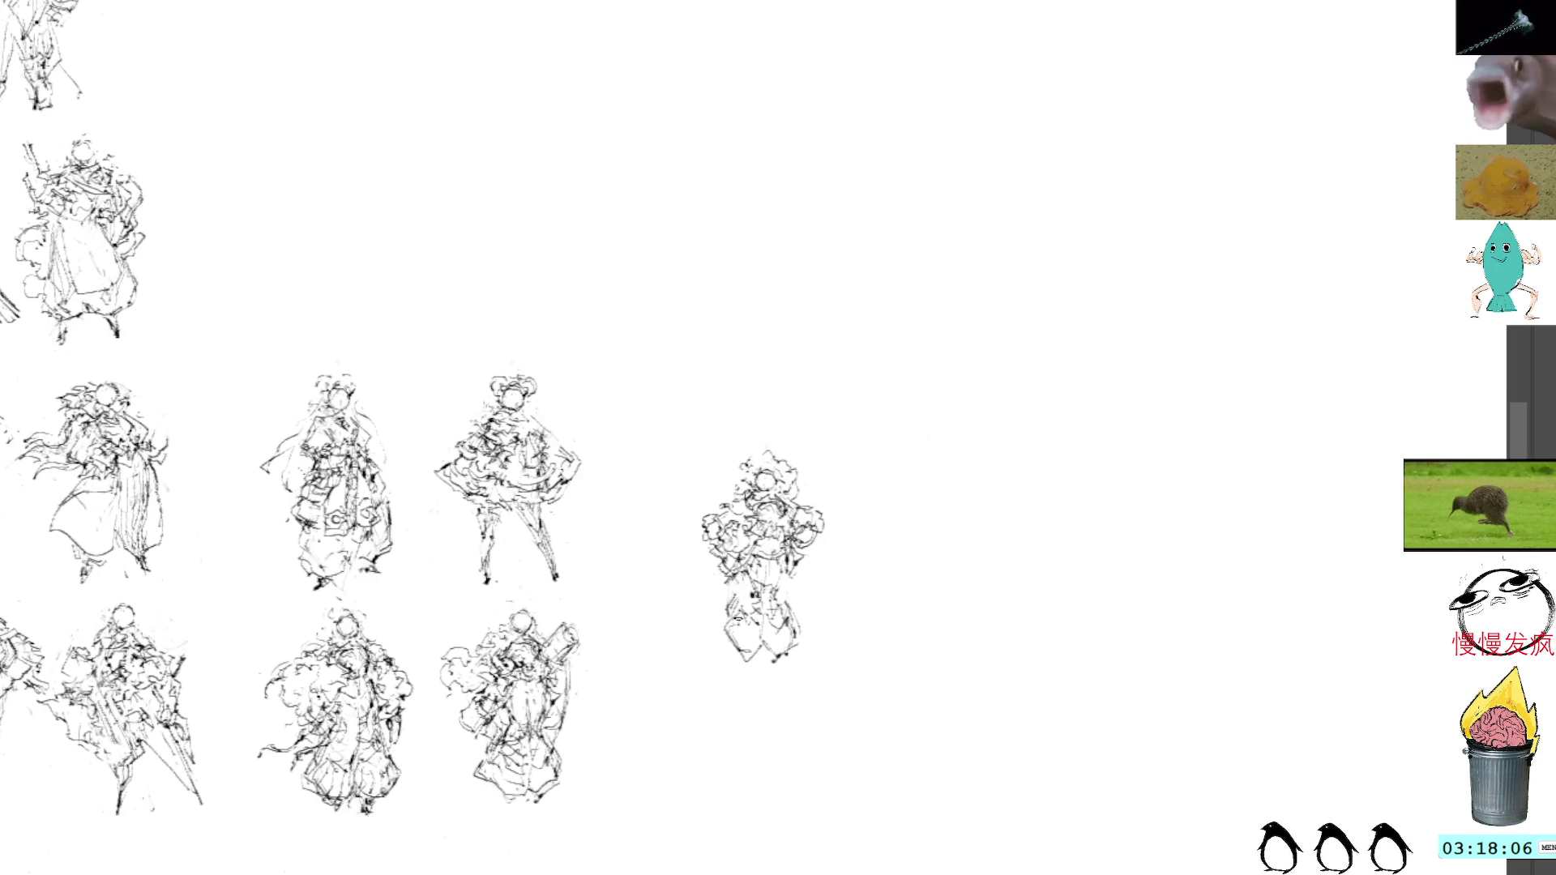
mouse_move(729, 620)
left_mouse_down()
mouse_move(723, 636)
mouse_move(755, 650)
left_mouse_up()
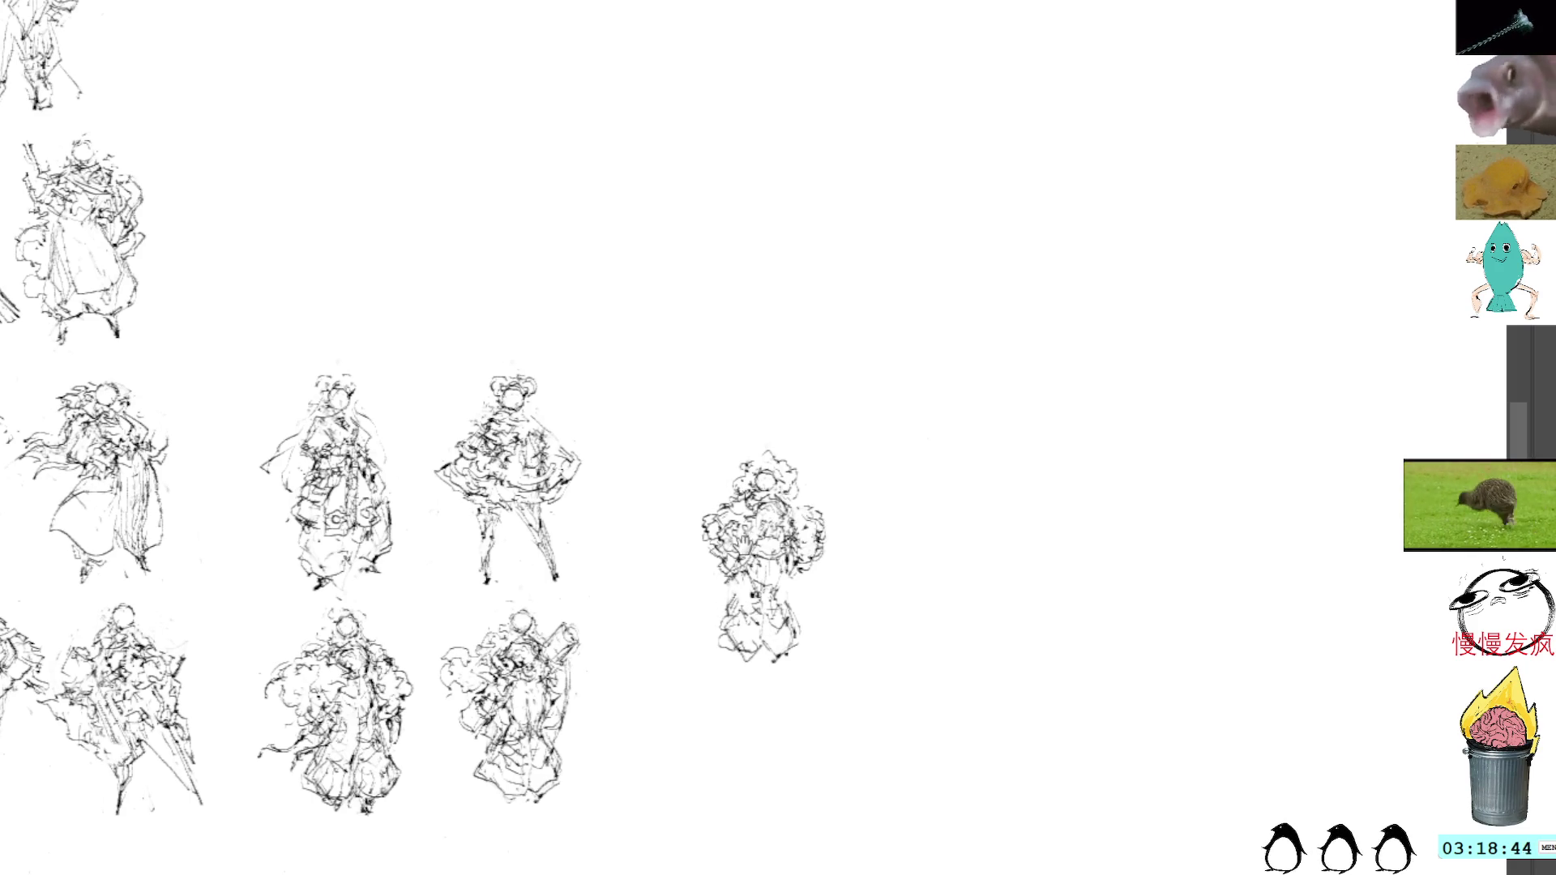
left_click_drag(744, 542, 732, 512)
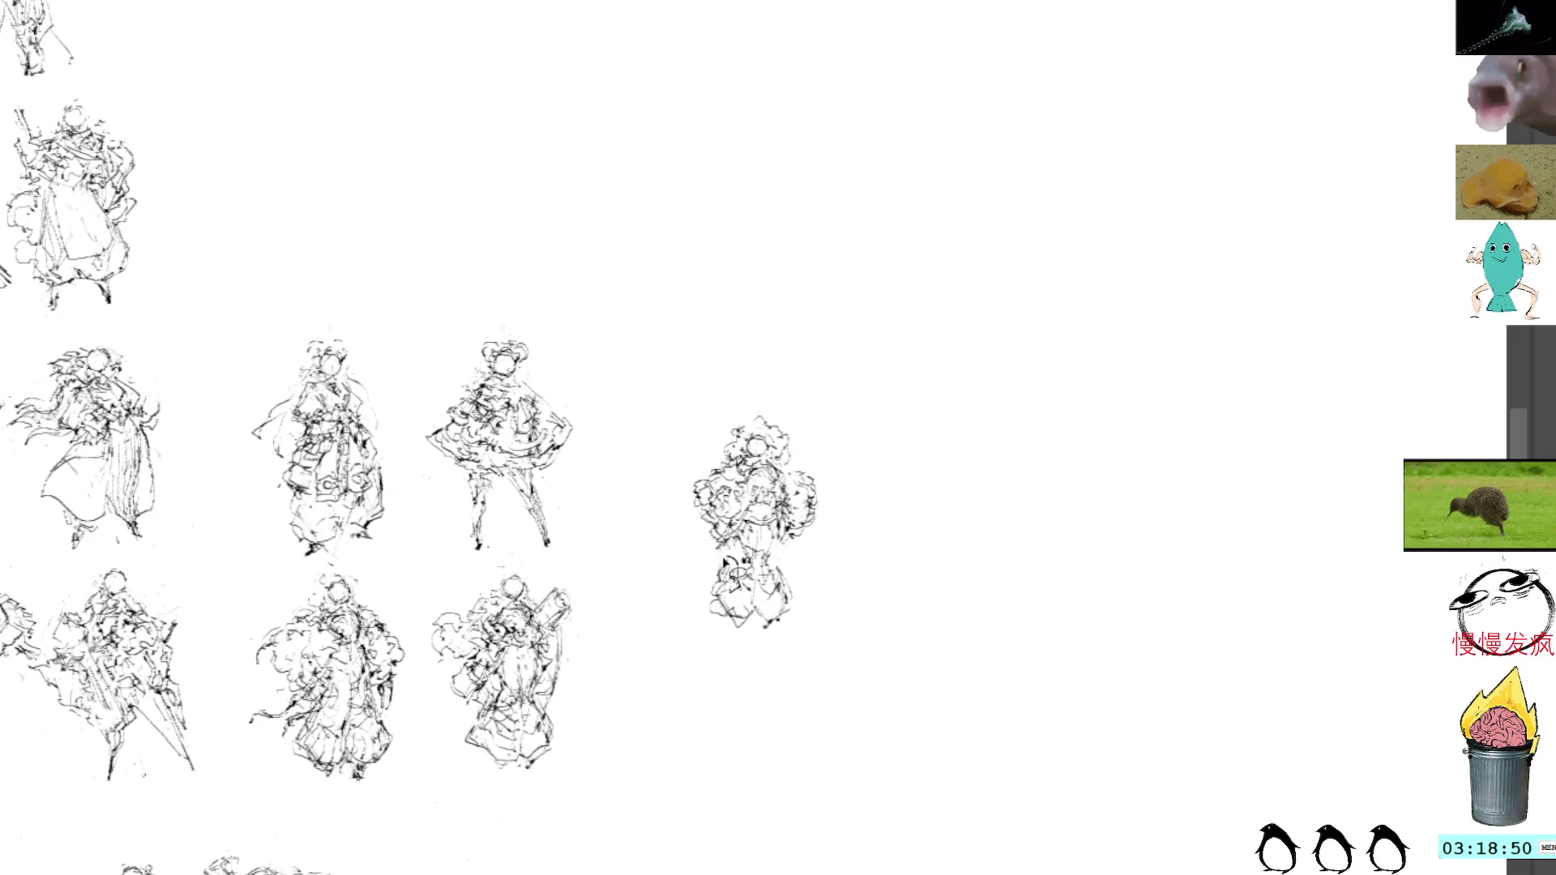
Rework the new figure's skirt and hem with finer strokes, undoing the bold ones
mouse_move(725, 561)
left_mouse_down()
mouse_move(705, 600)
mouse_move(729, 612)
left_mouse_up()
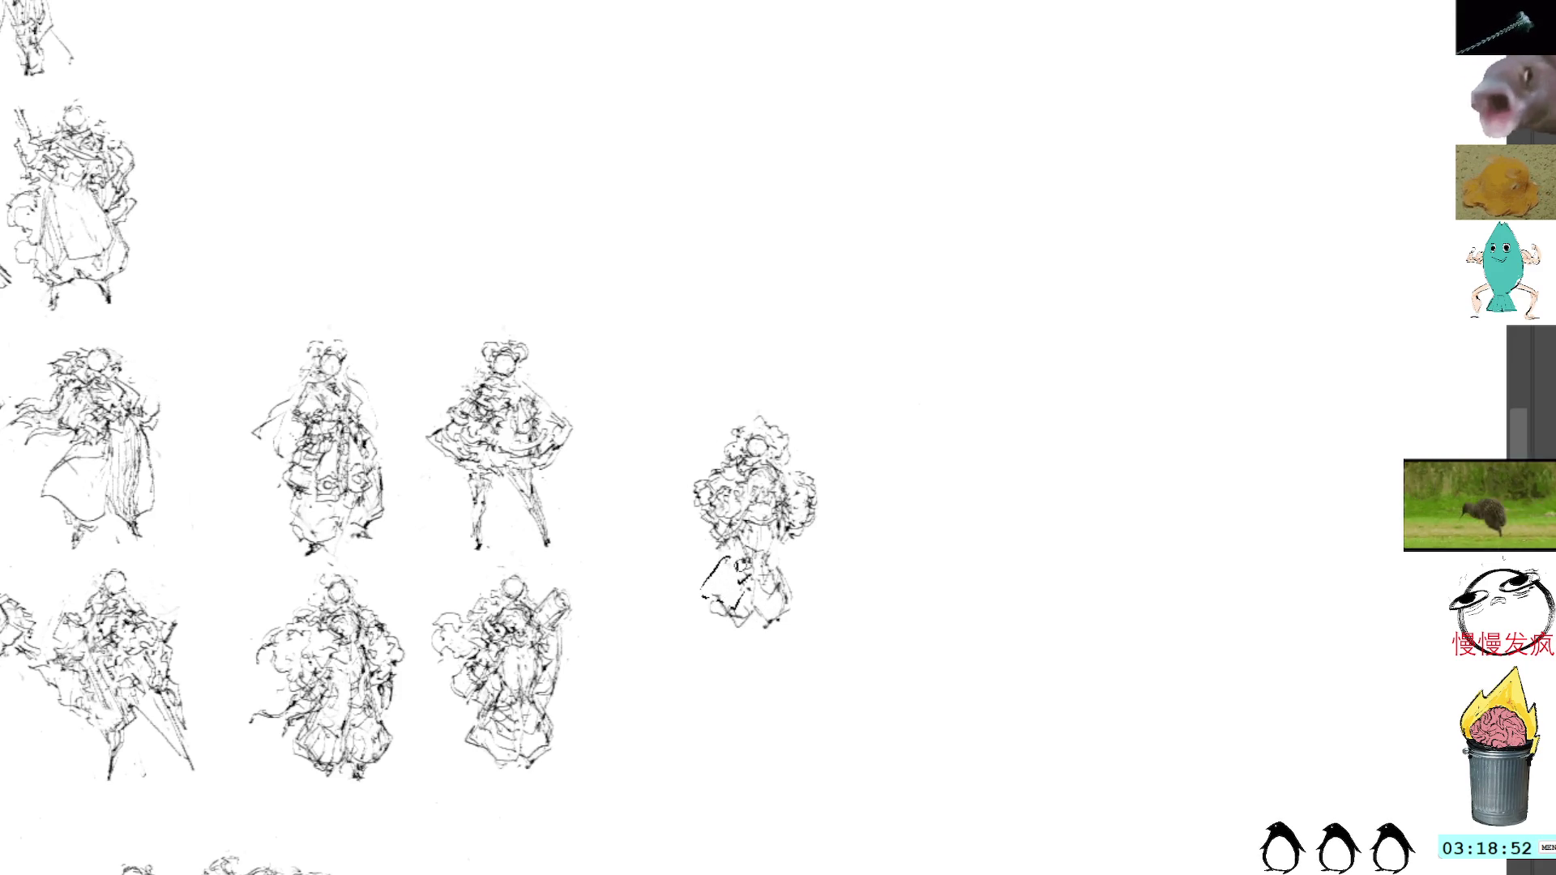
key("ctrl+z")
key("ctrl+z")
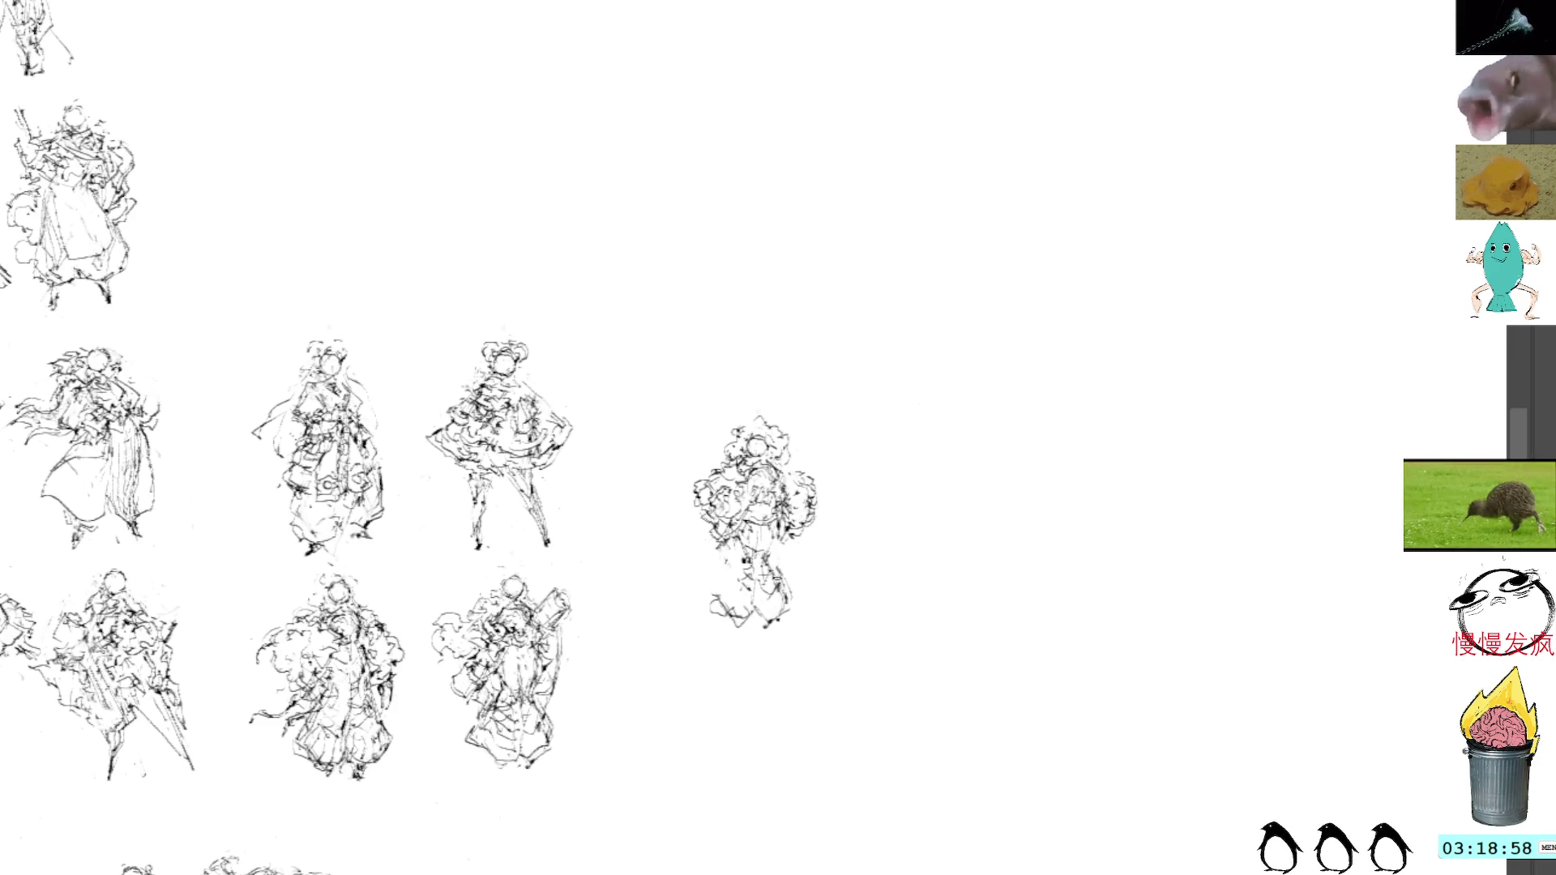
mouse_move(738, 566)
left_mouse_down()
mouse_move(727, 598)
mouse_move(734, 616)
mouse_move(750, 609)
mouse_move(714, 600)
mouse_move(727, 616)
left_mouse_up()
mouse_move(740, 624)
left_mouse_down()
mouse_move(710, 604)
mouse_move(714, 620)
mouse_move(786, 611)
left_mouse_up()
left_click_drag(718, 576, 728, 616)
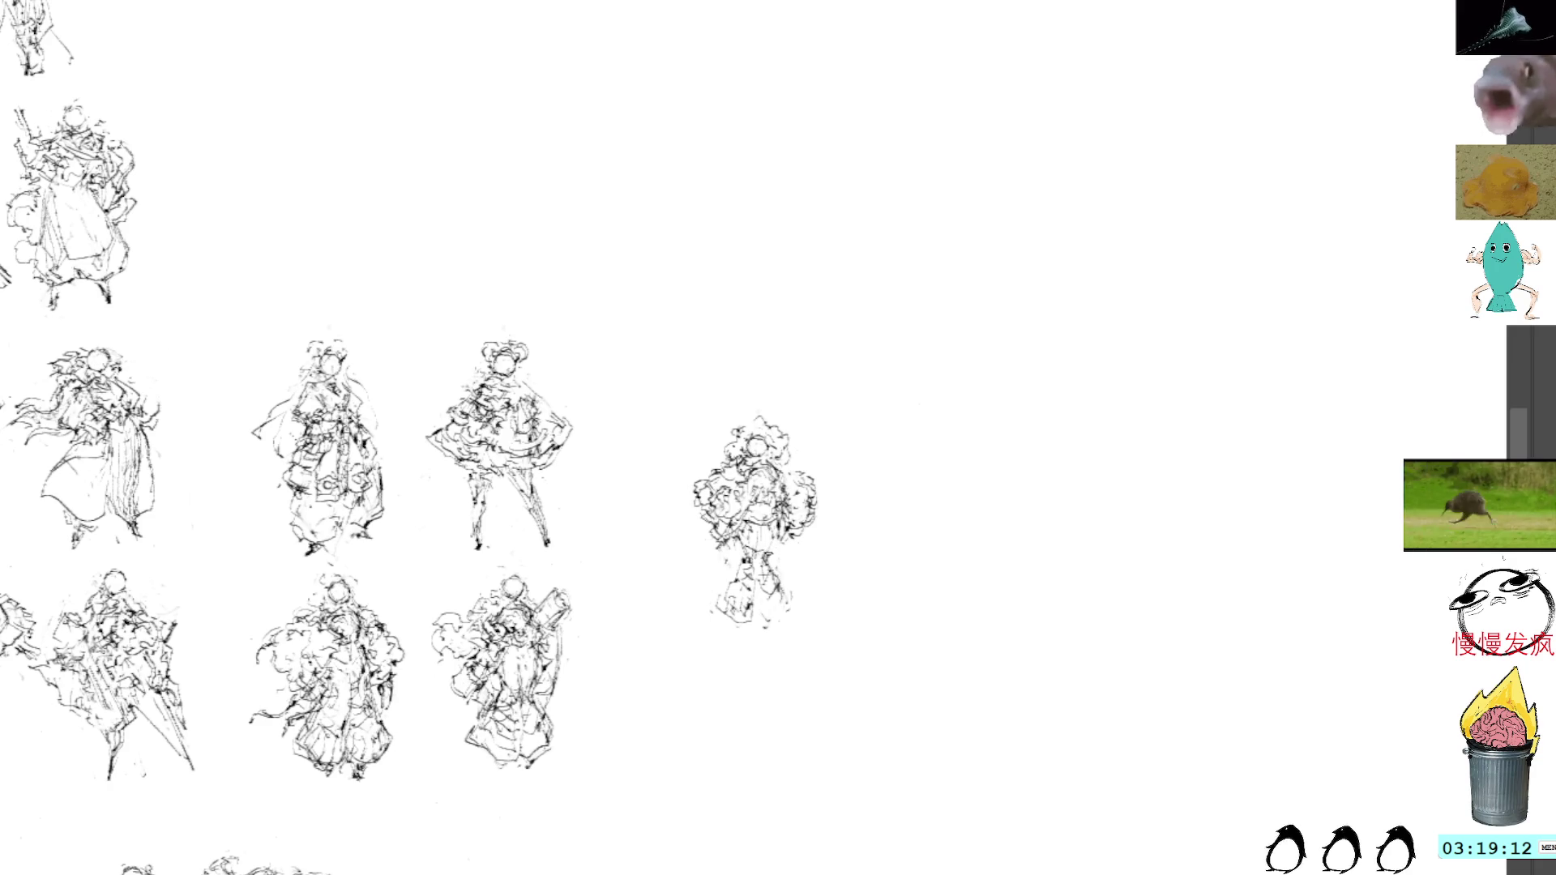
left_click_drag(766, 626, 799, 615)
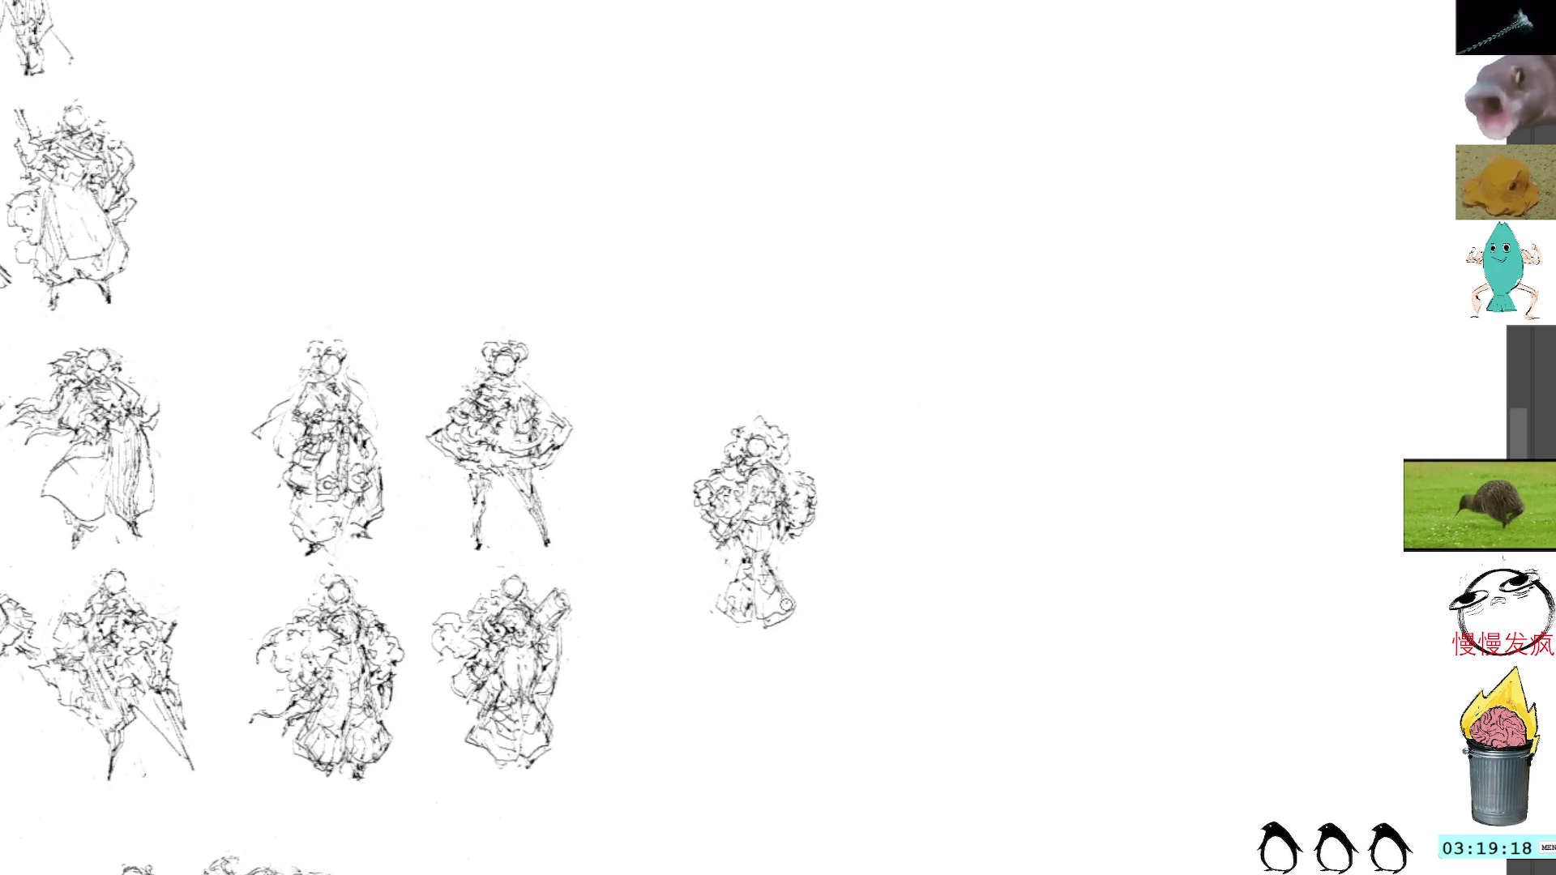
left_click_drag(770, 633, 788, 585)
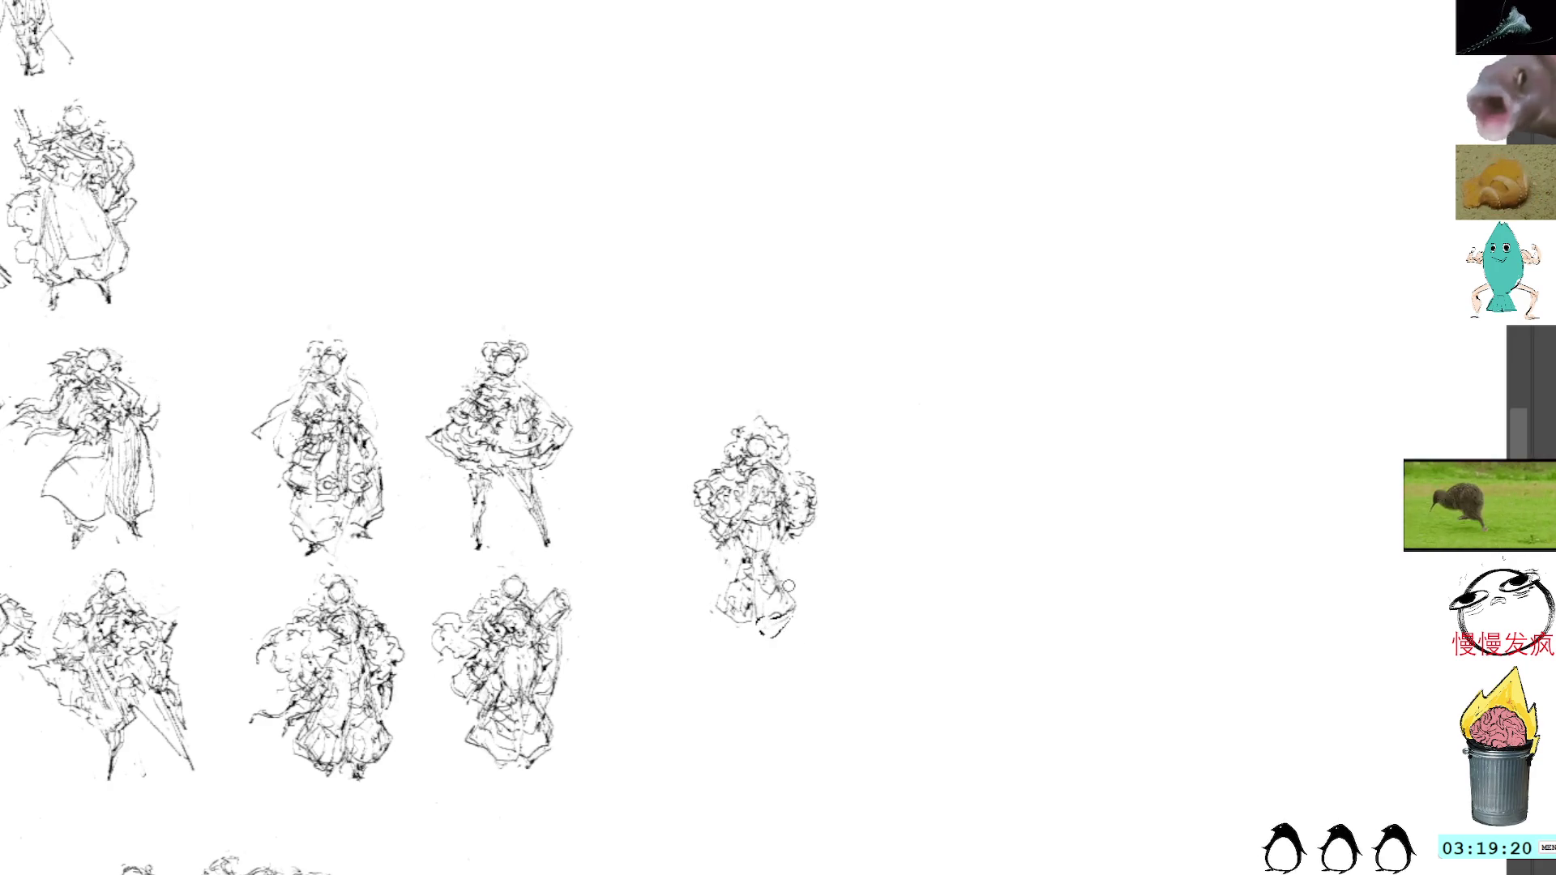
key("ctrl+z")
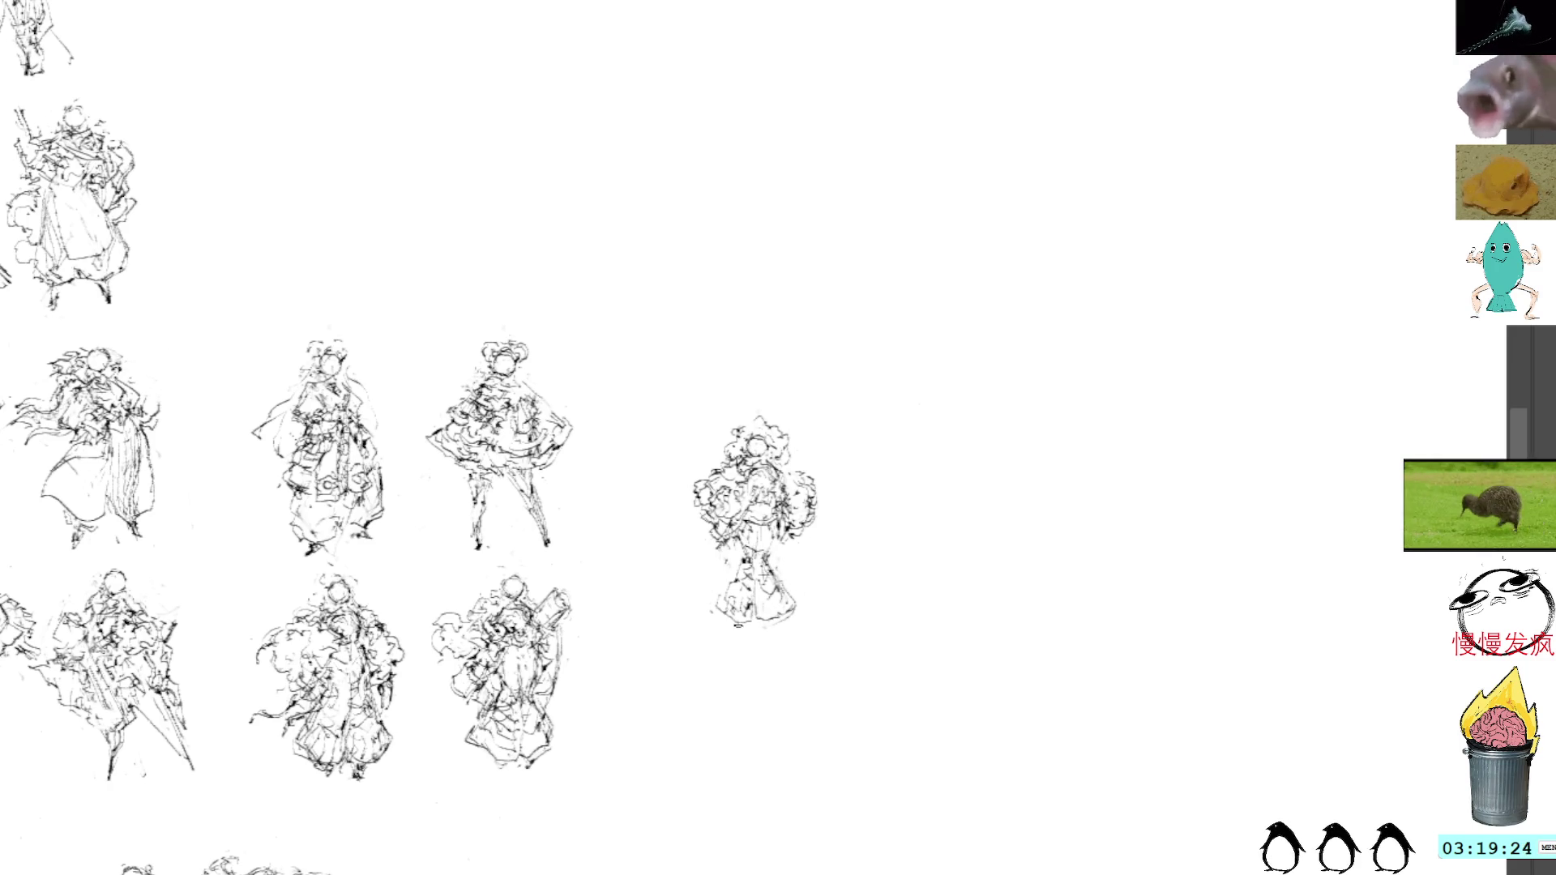
left_click_drag(734, 635, 758, 619)
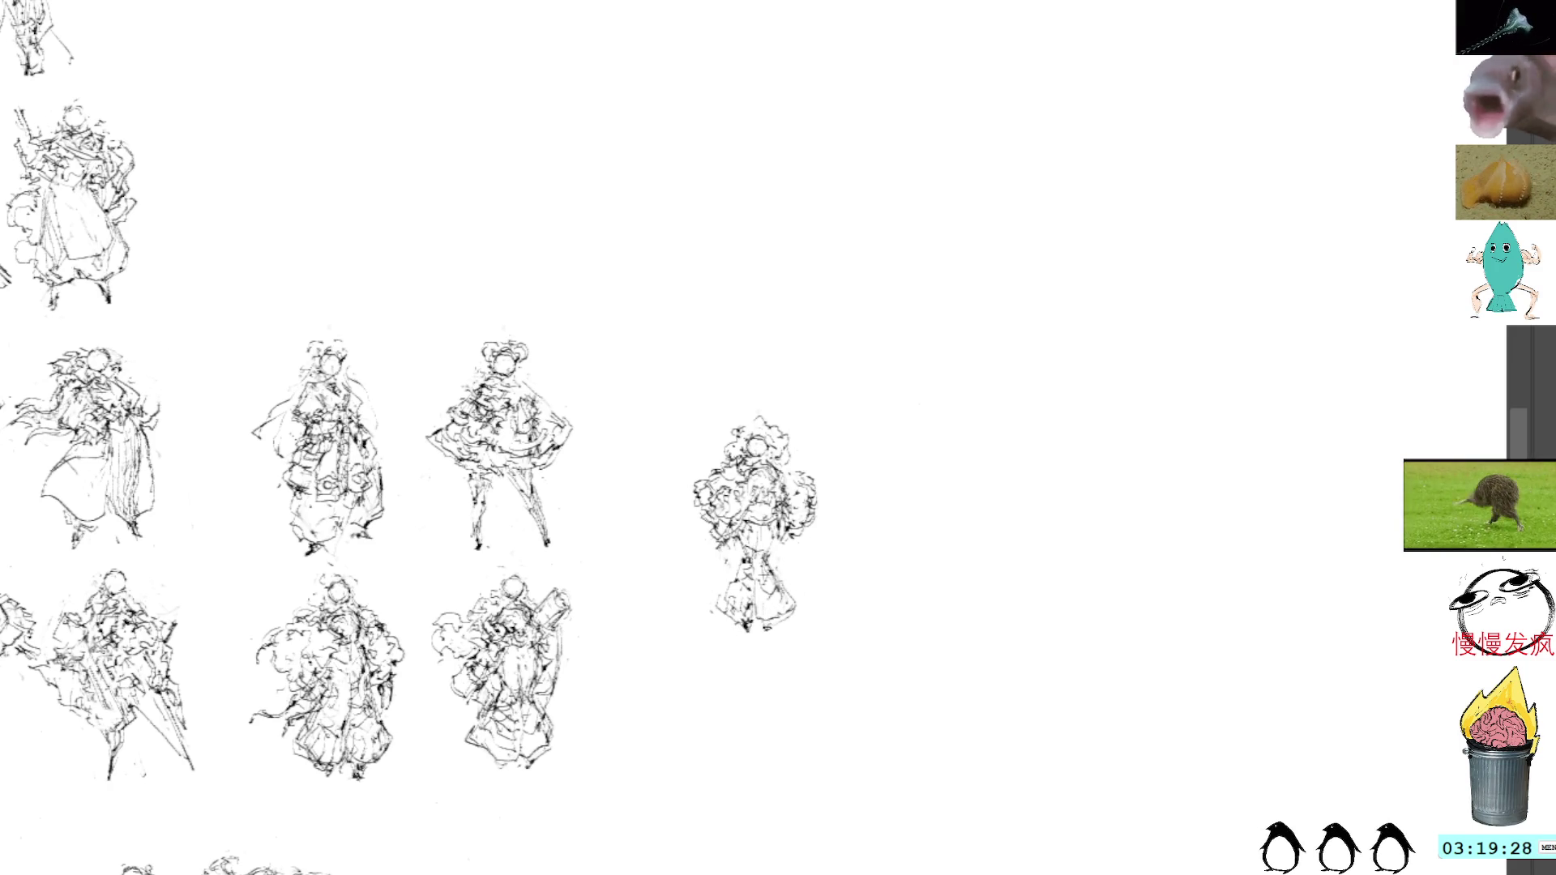
Add marks beside the figure's head and move the figure down-left with Free Transform
mouse_move(737, 451)
left_mouse_down()
mouse_move(745, 438)
mouse_move(776, 453)
left_mouse_up()
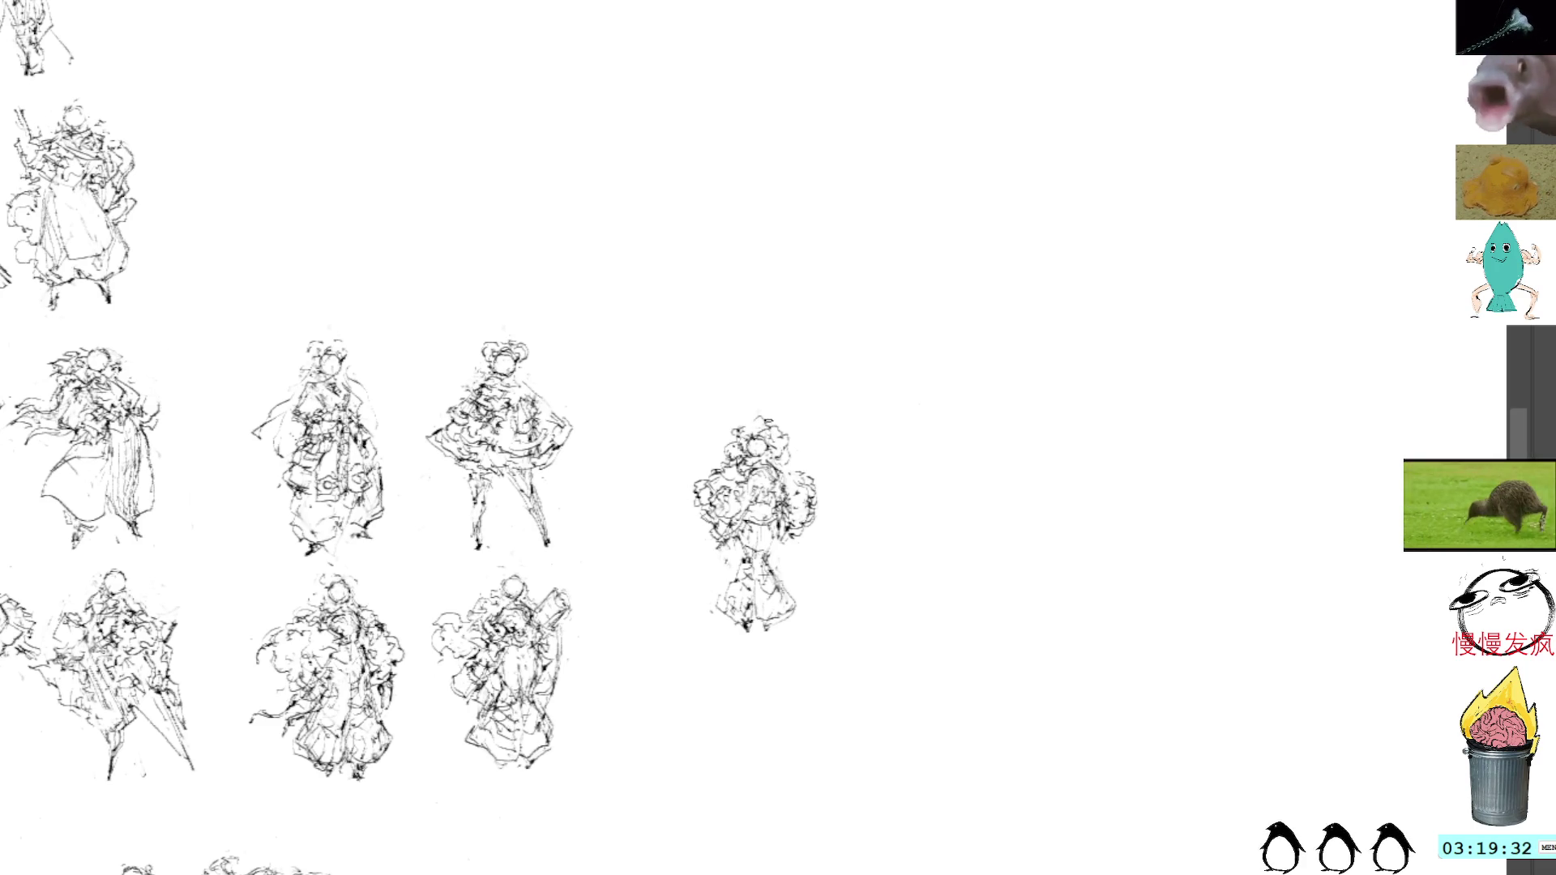
key("ctrl+t")
left_click_drag(753, 459, 658, 610)
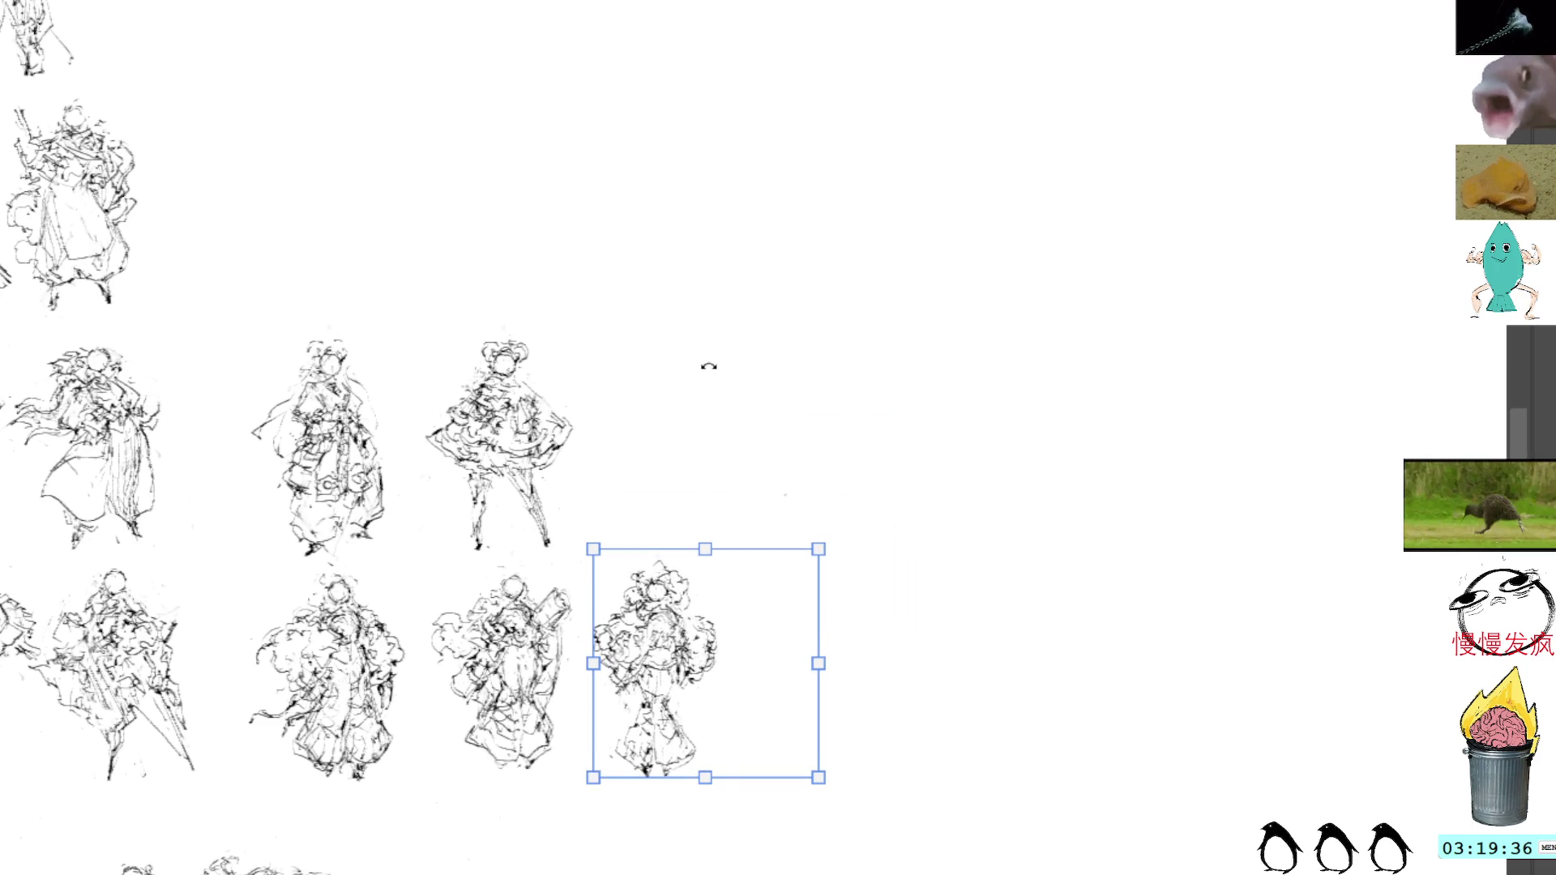
Commit the figure at the fourth row's end and start a new head sketch in the upper-right space
key("Return")
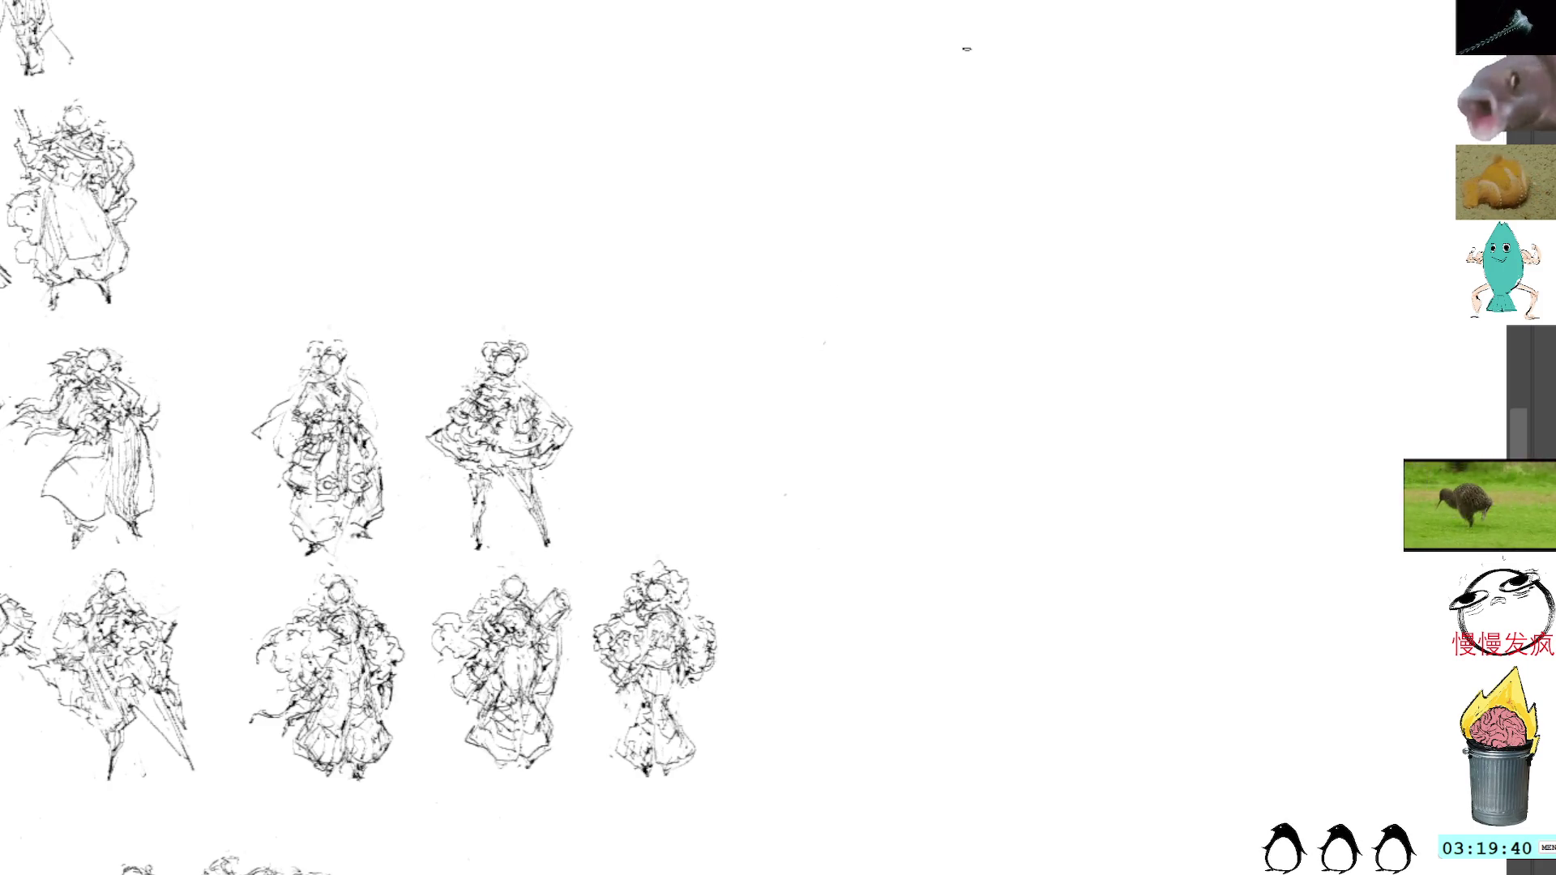
mouse_move(963, 42)
left_mouse_down()
mouse_move(883, 143)
mouse_move(974, 120)
mouse_move(908, 173)
mouse_move(957, 97)
mouse_move(997, 150)
left_mouse_up()
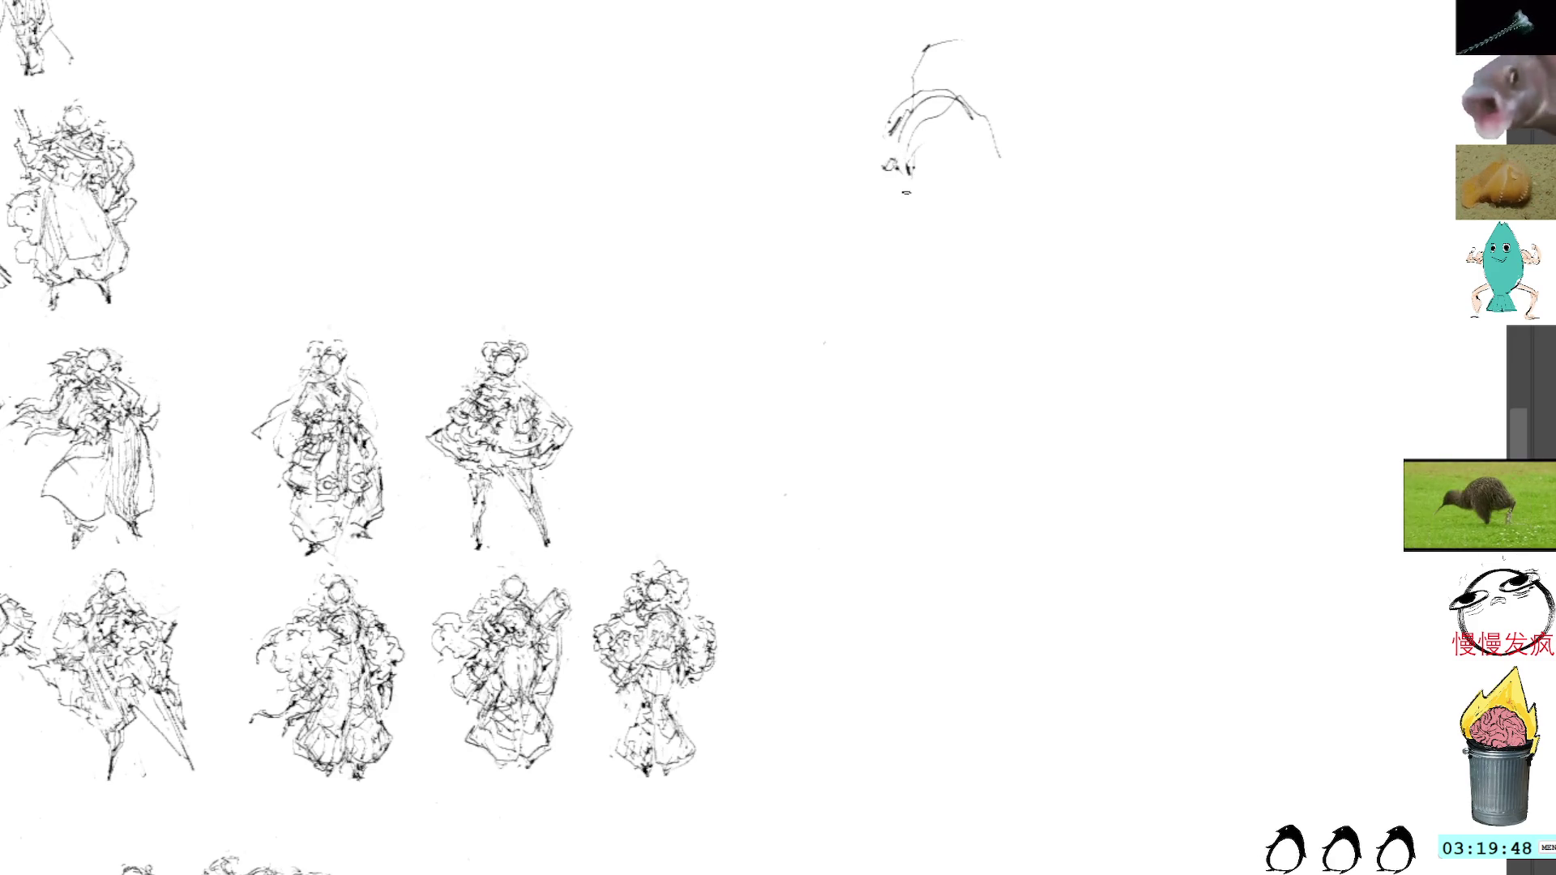
Sketch the head's curves, nudge it down, and add face, mouth and ear lines
mouse_move(906, 193)
left_mouse_down()
mouse_move(904, 180)
mouse_move(940, 193)
left_mouse_up()
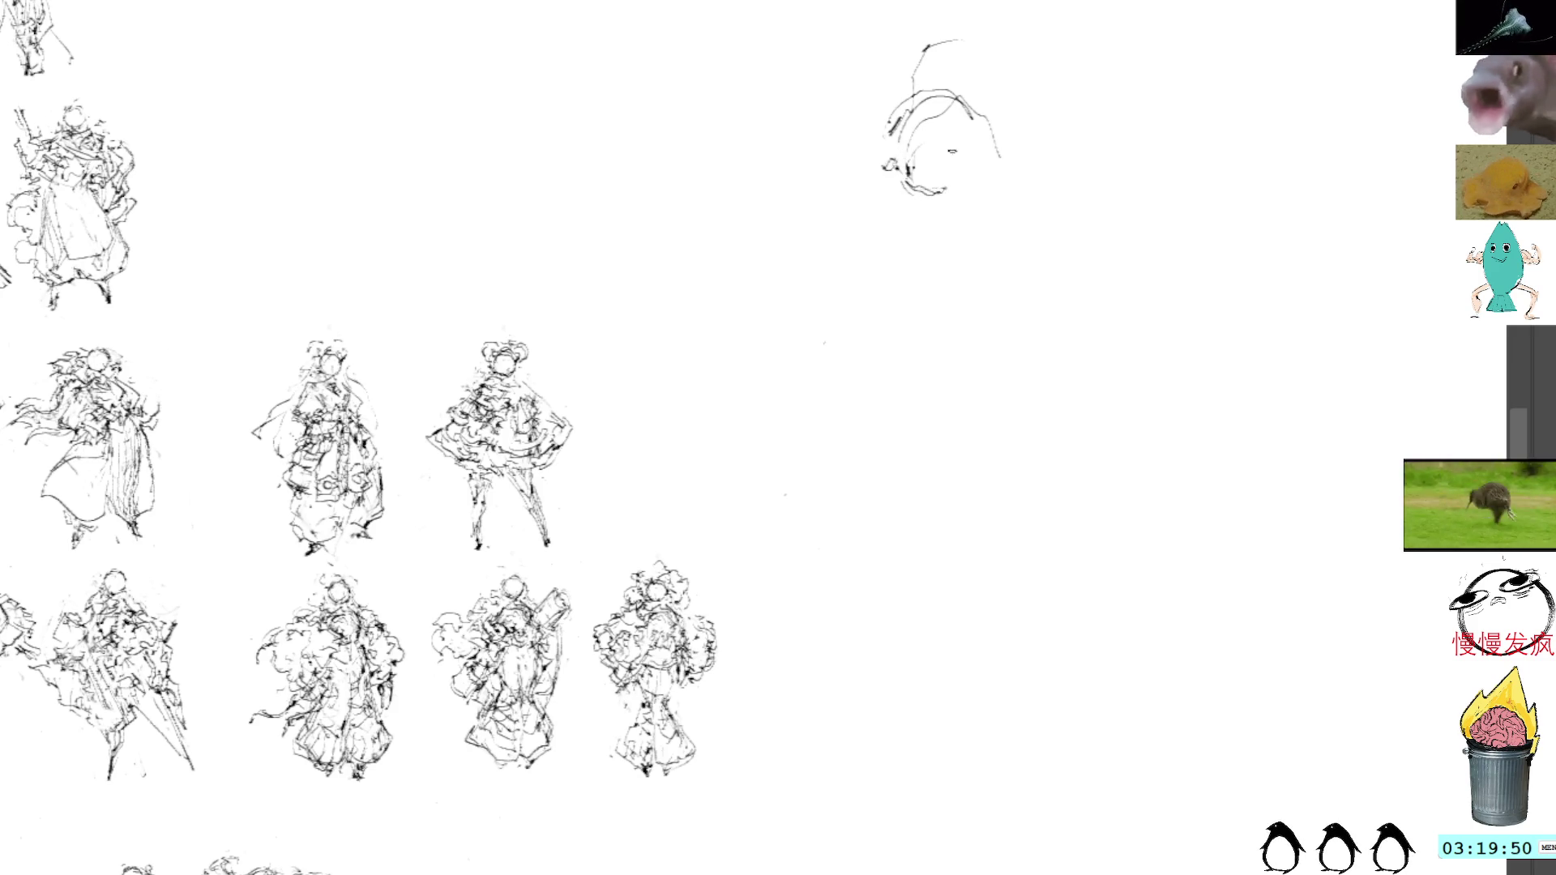
mouse_move(918, 106)
left_mouse_down()
mouse_move(974, 122)
mouse_move(978, 166)
mouse_move(951, 207)
mouse_move(1042, 199)
mouse_move(859, 195)
mouse_move(987, 280)
mouse_move(953, 263)
left_mouse_up()
key("ctrl+t")
key("Return")
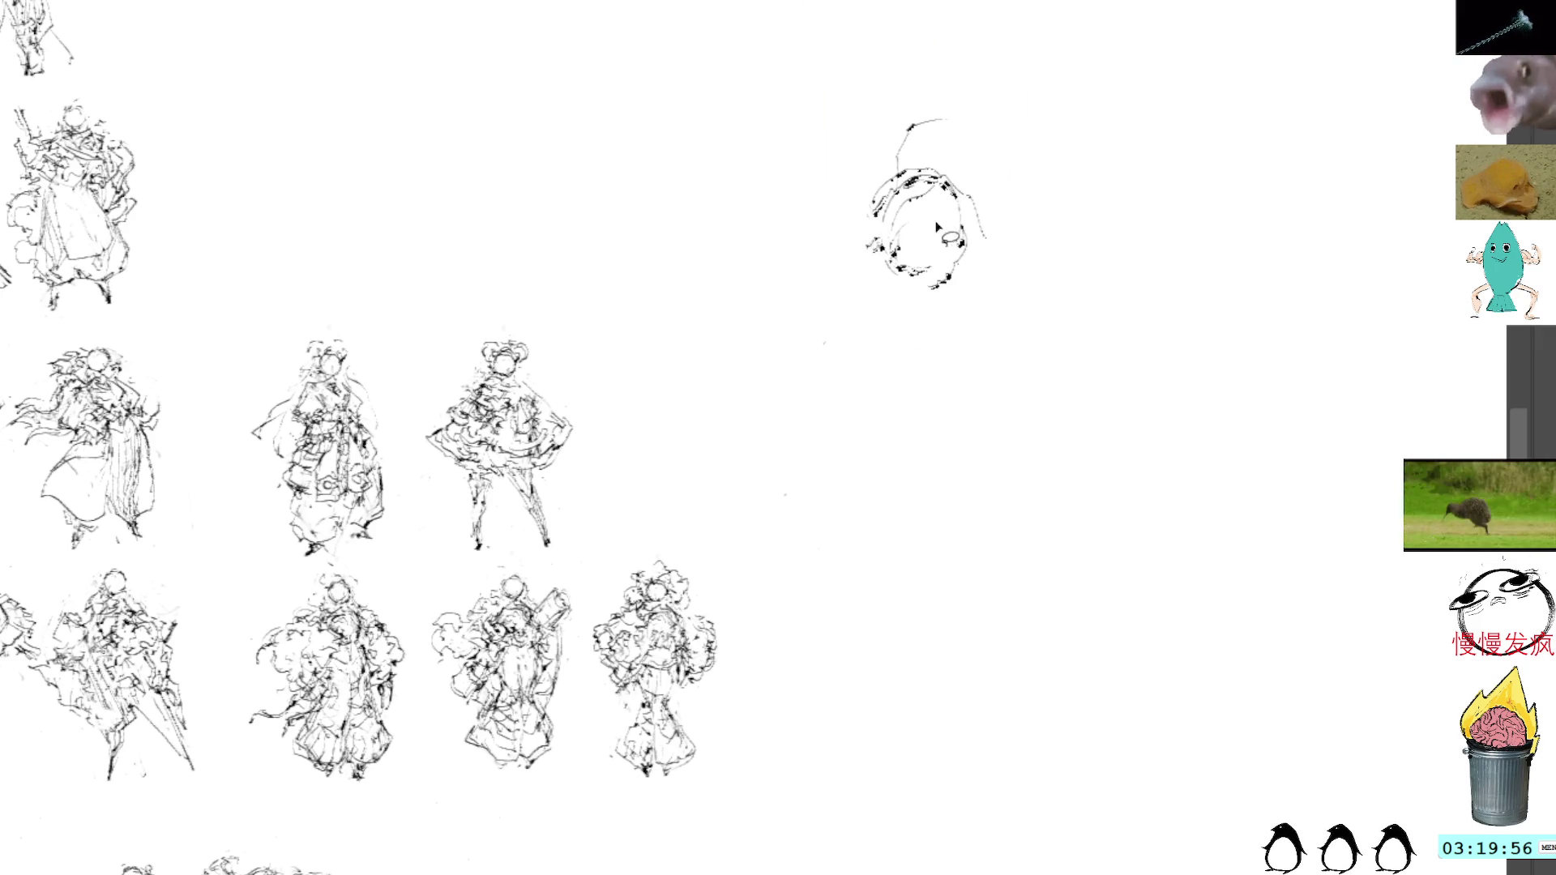
key("b")
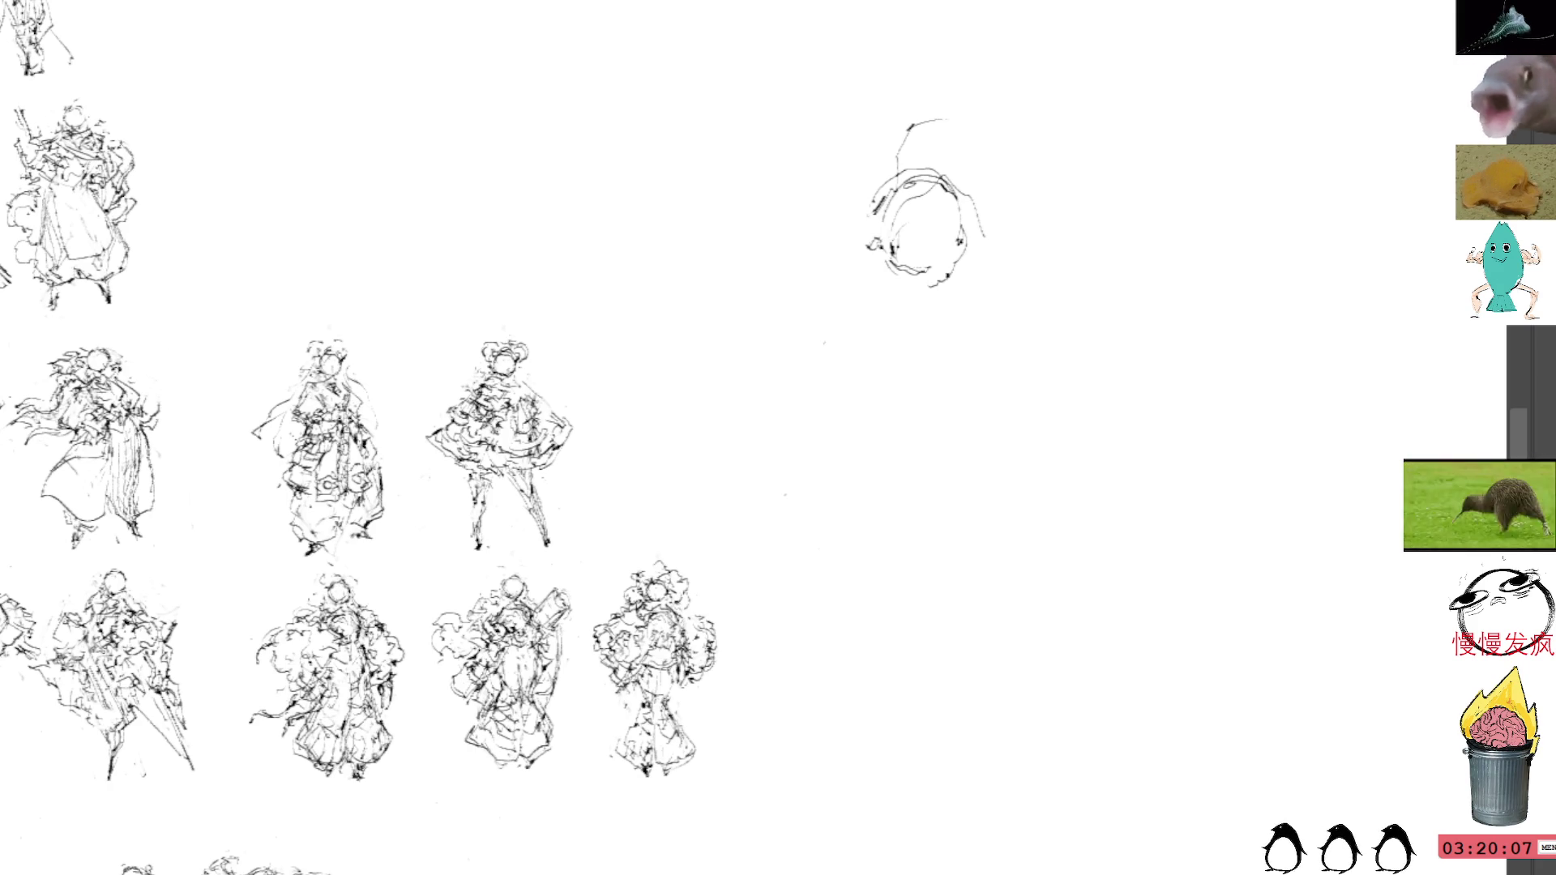
mouse_move(906, 236)
left_mouse_down()
mouse_move(916, 267)
mouse_move(930, 266)
left_mouse_up()
mouse_move(967, 209)
left_mouse_down()
mouse_move(969, 261)
mouse_move(934, 341)
mouse_move(892, 375)
mouse_move(900, 387)
left_mouse_up()
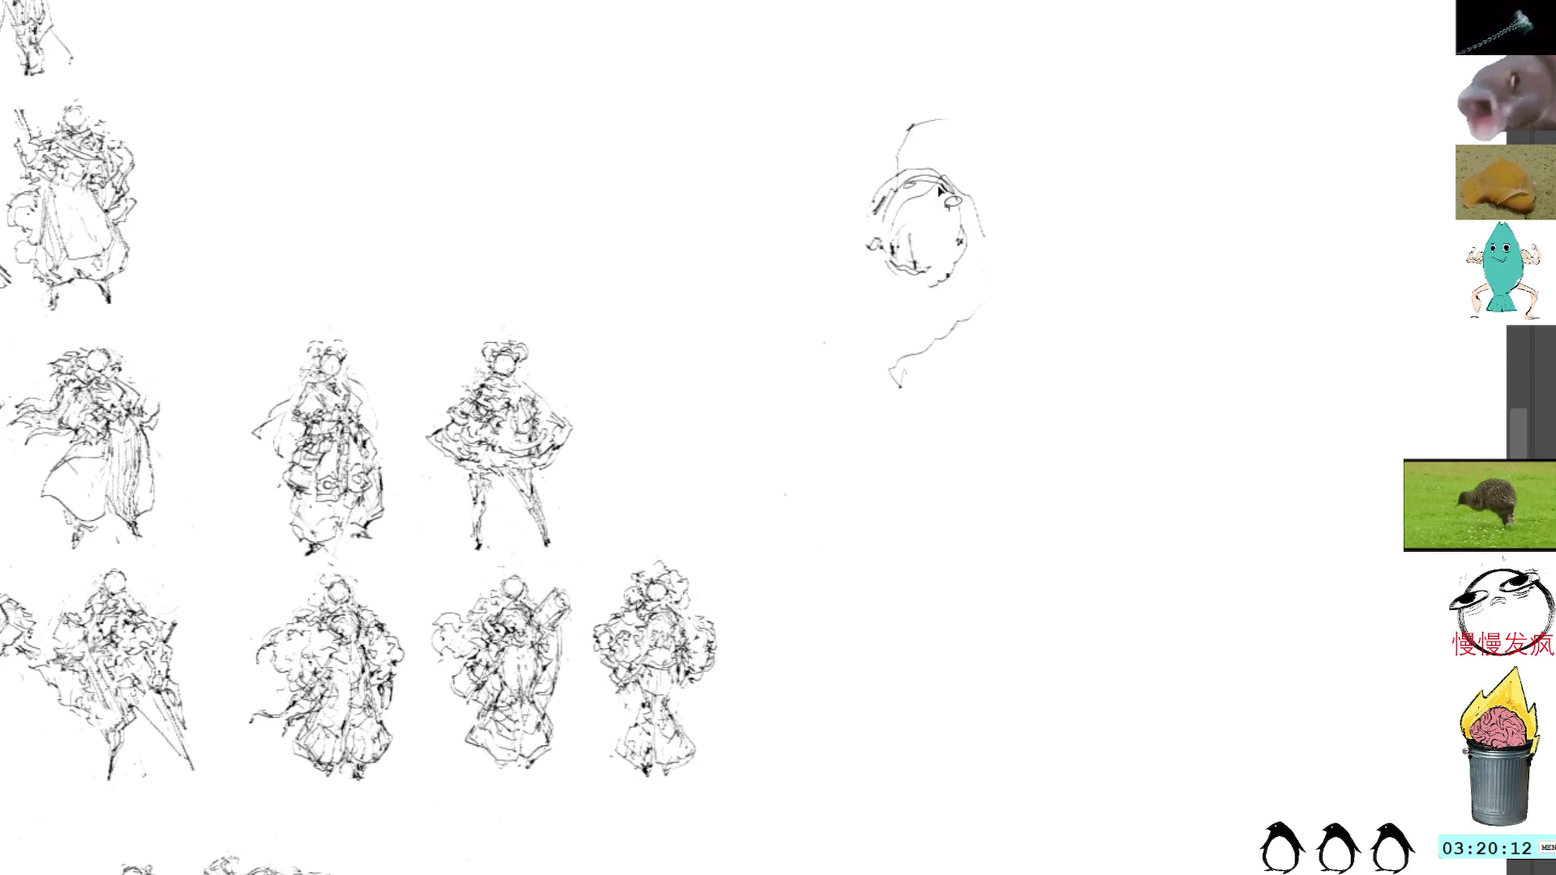
Lasso the whole head sketch, delete it, and deselect
mouse_move(983, 94)
left_mouse_down()
mouse_move(912, 85)
mouse_move(920, 424)
mouse_move(954, 110)
left_mouse_up()
key("Delete")
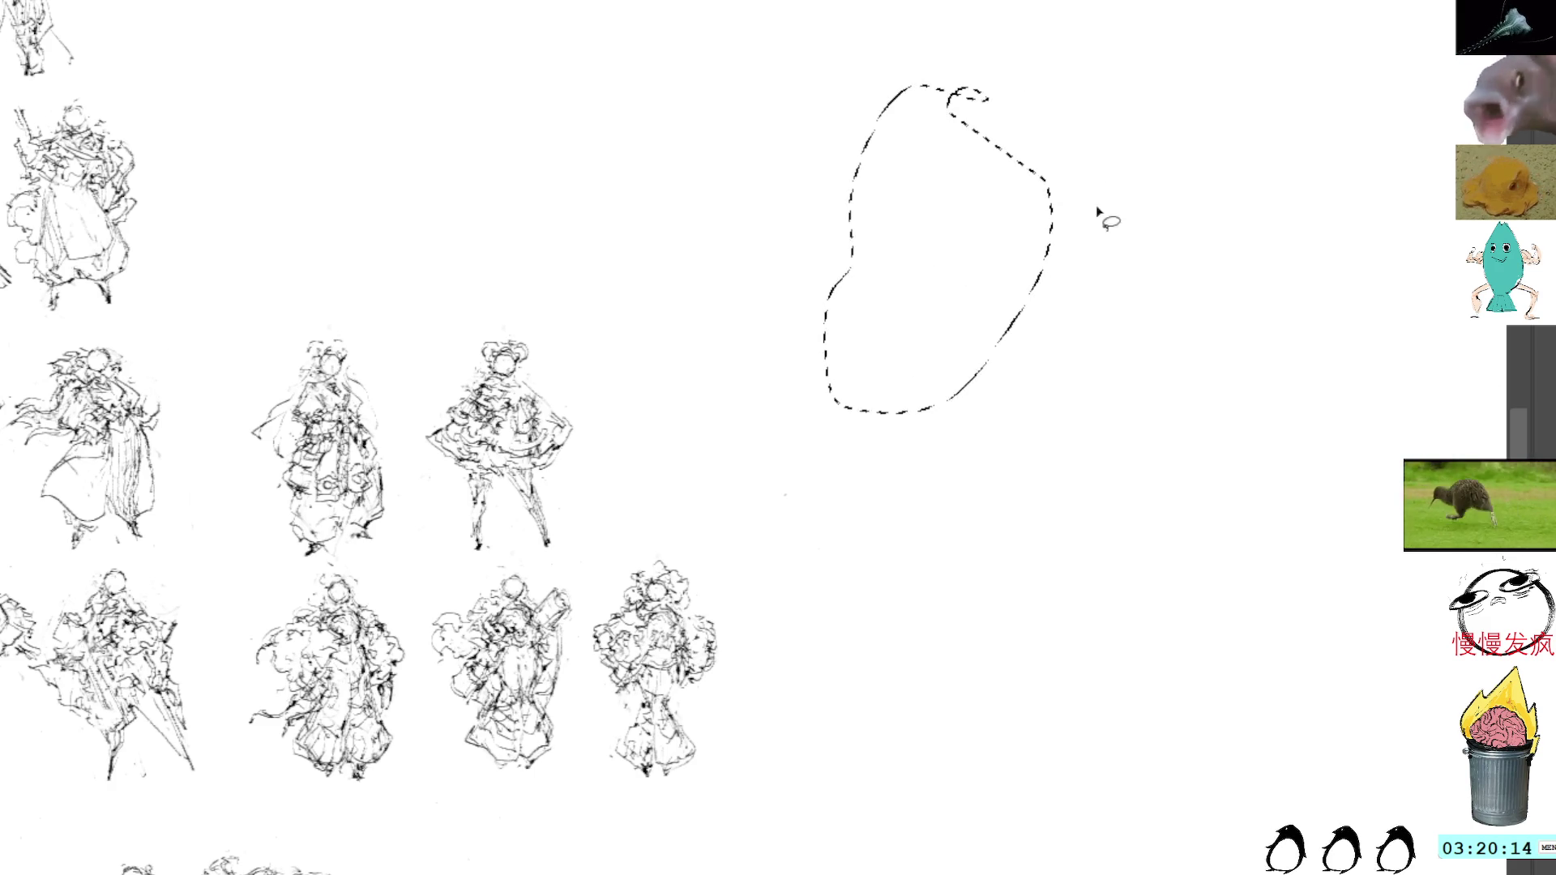
key("ctrl+d")
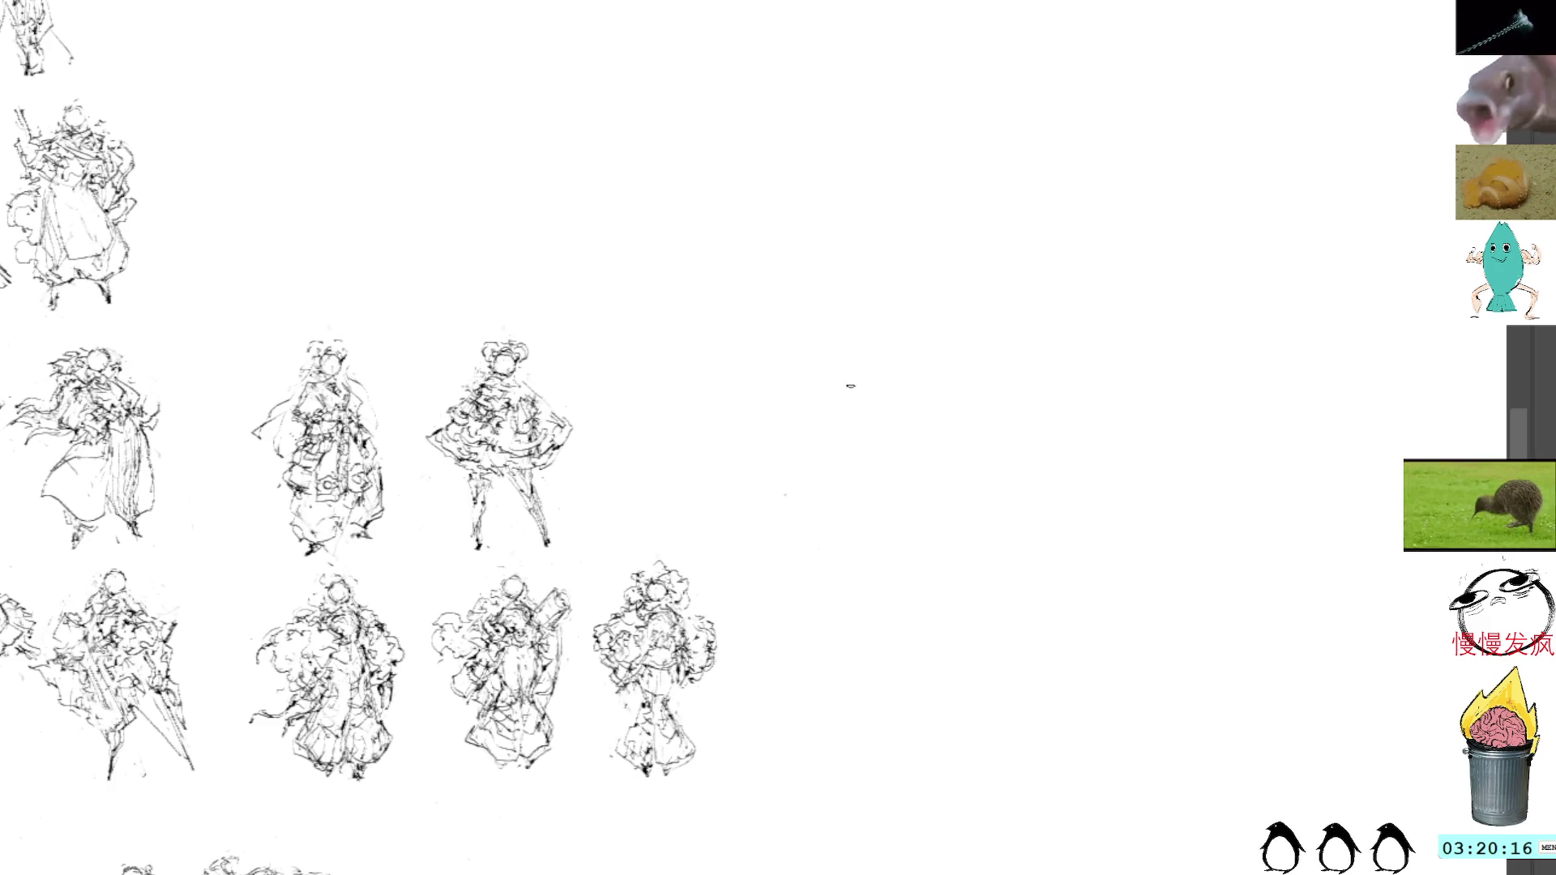
Paste a copy of the hair-bun figure and place it at the right end of the third row
left_click_drag(848, 368, 872, 403)
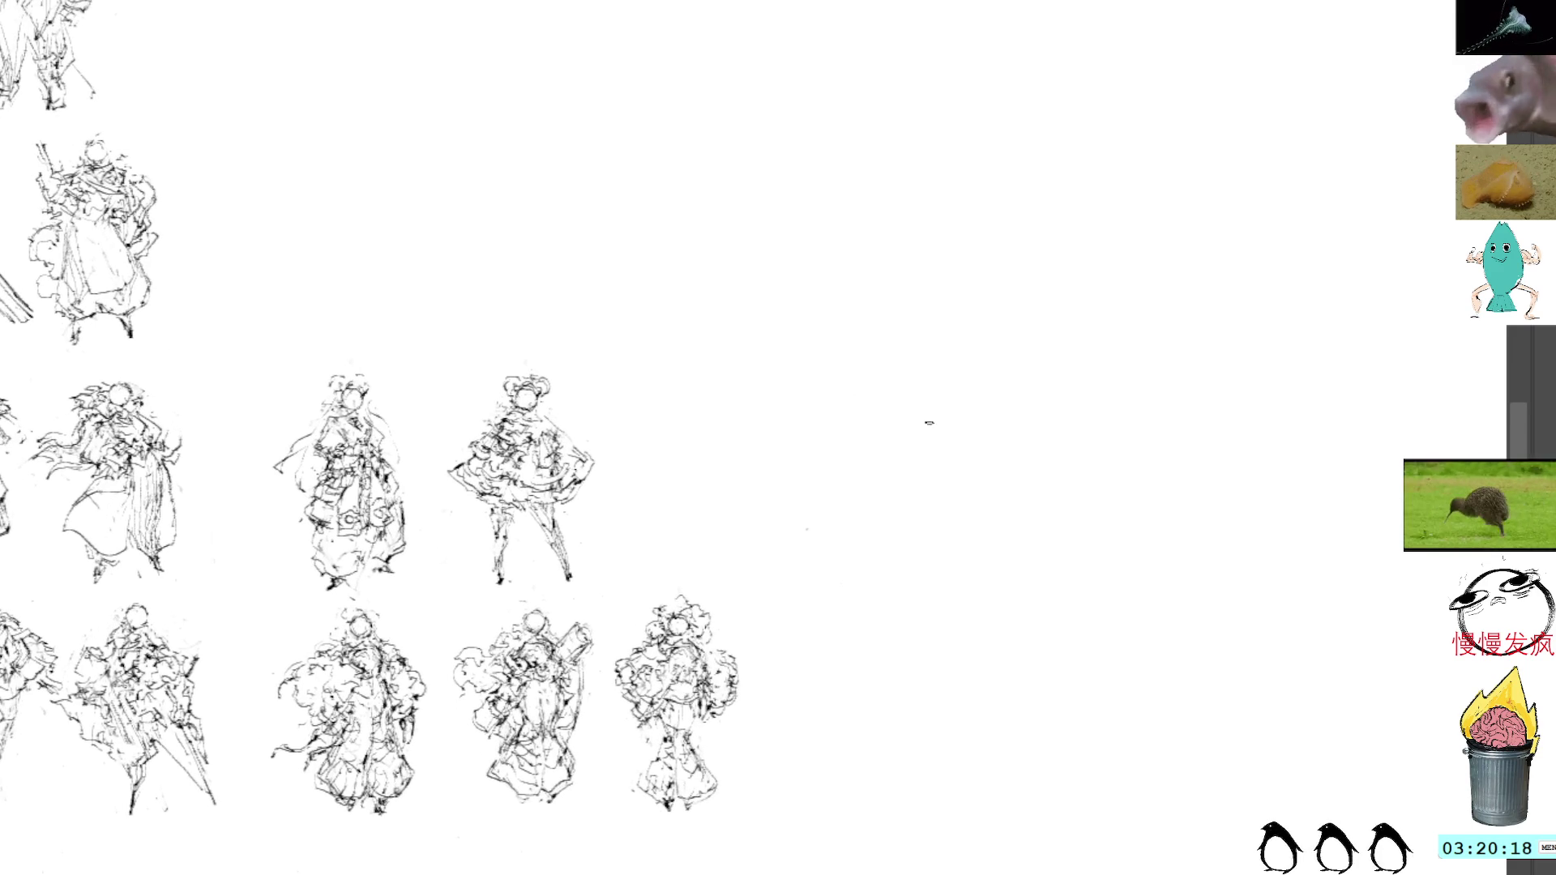
key("ctrl+v")
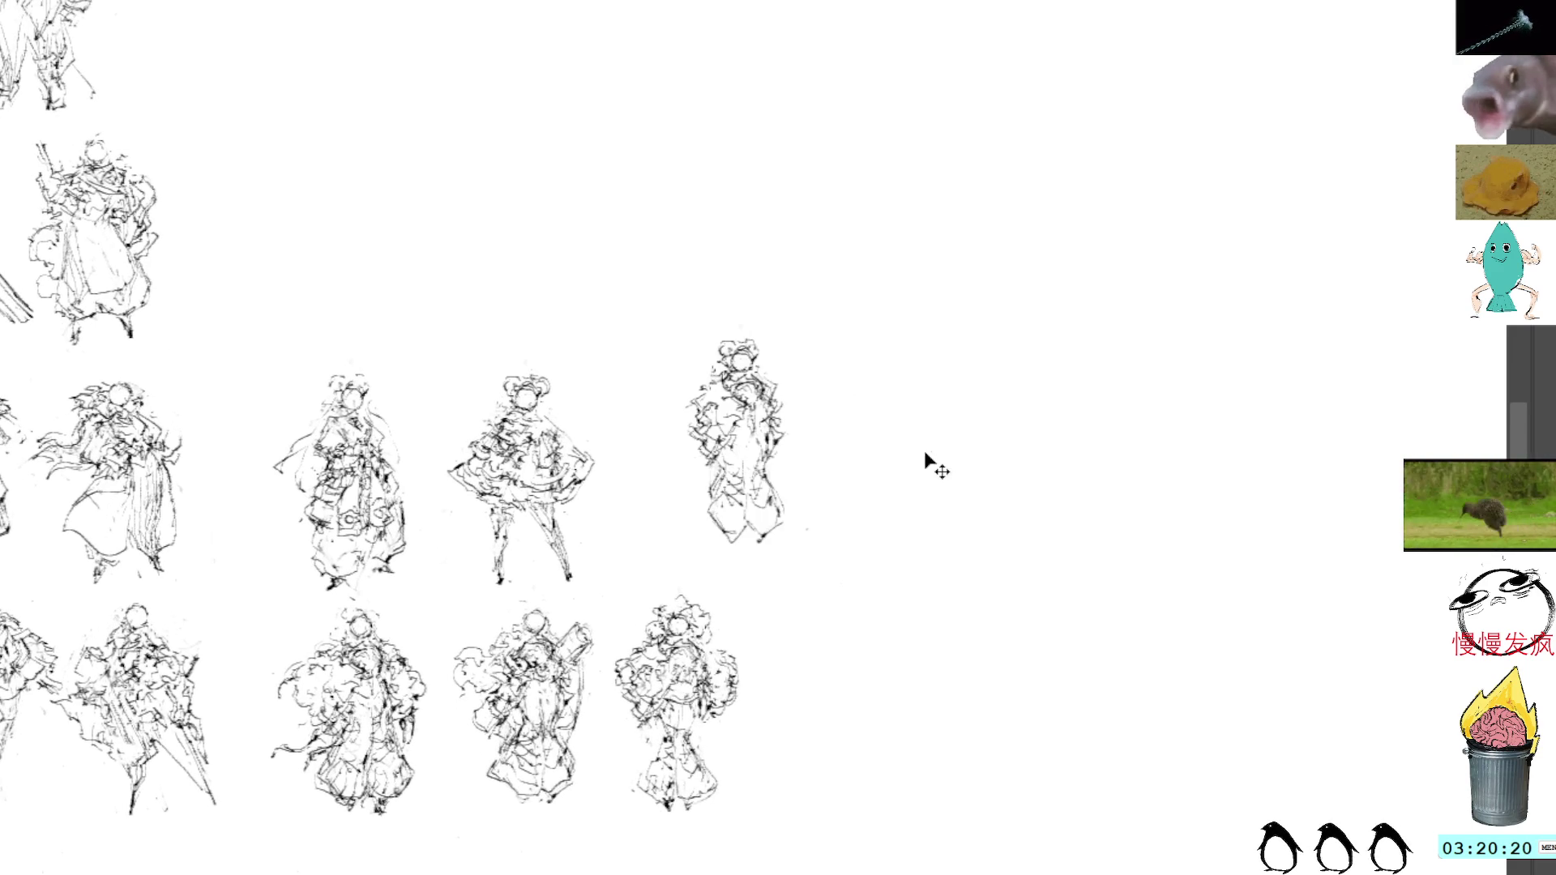
key("ctrl+t")
mouse_move(741, 429)
left_mouse_down()
mouse_move(882, 534)
mouse_move(772, 484)
left_mouse_up()
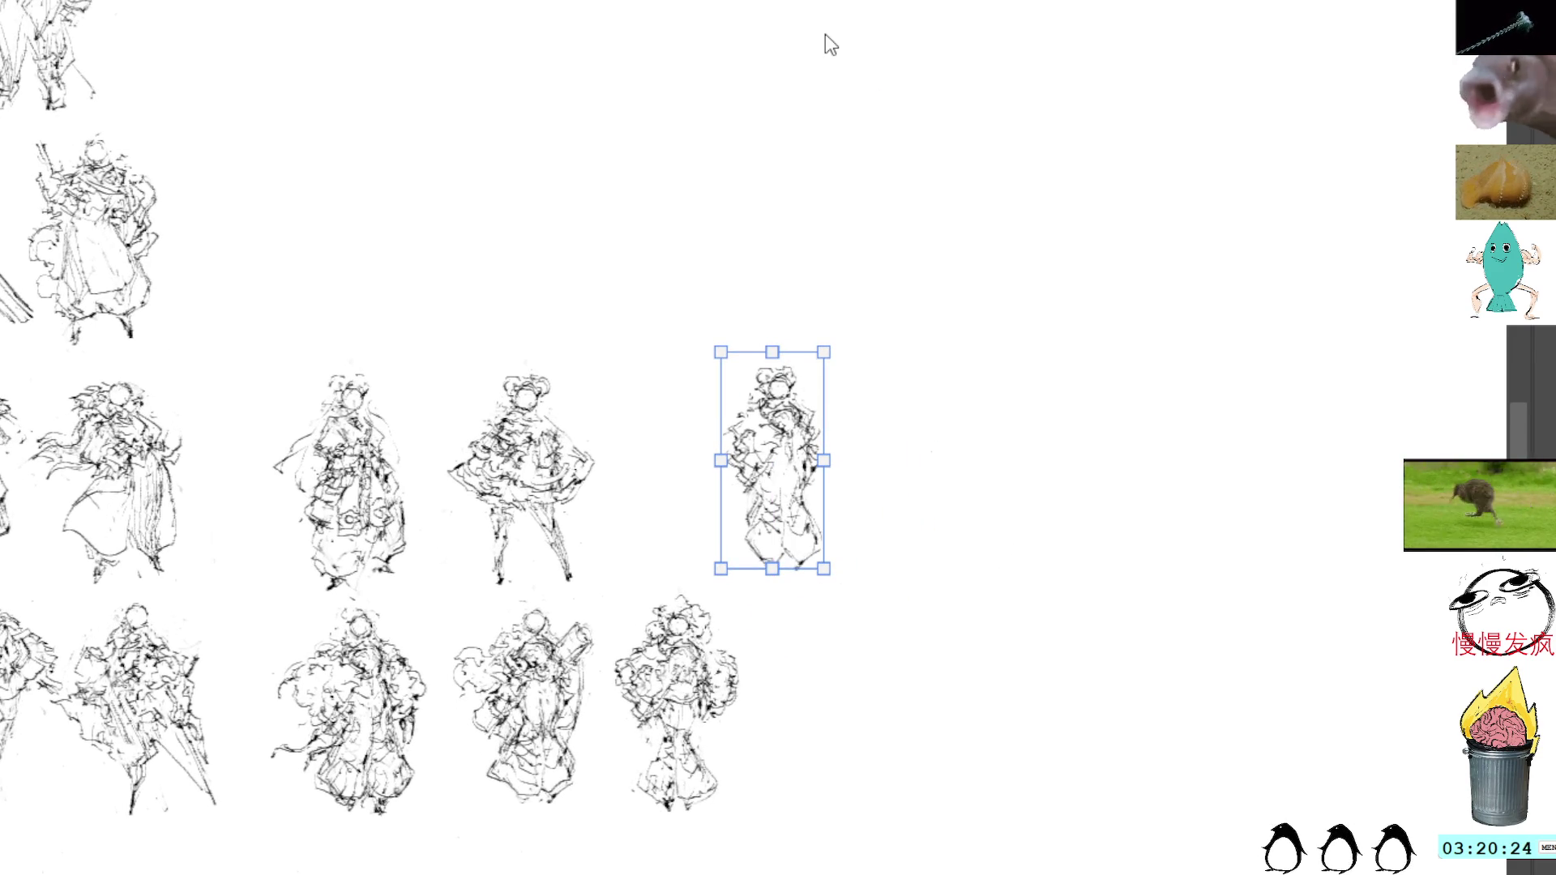
key("Return")
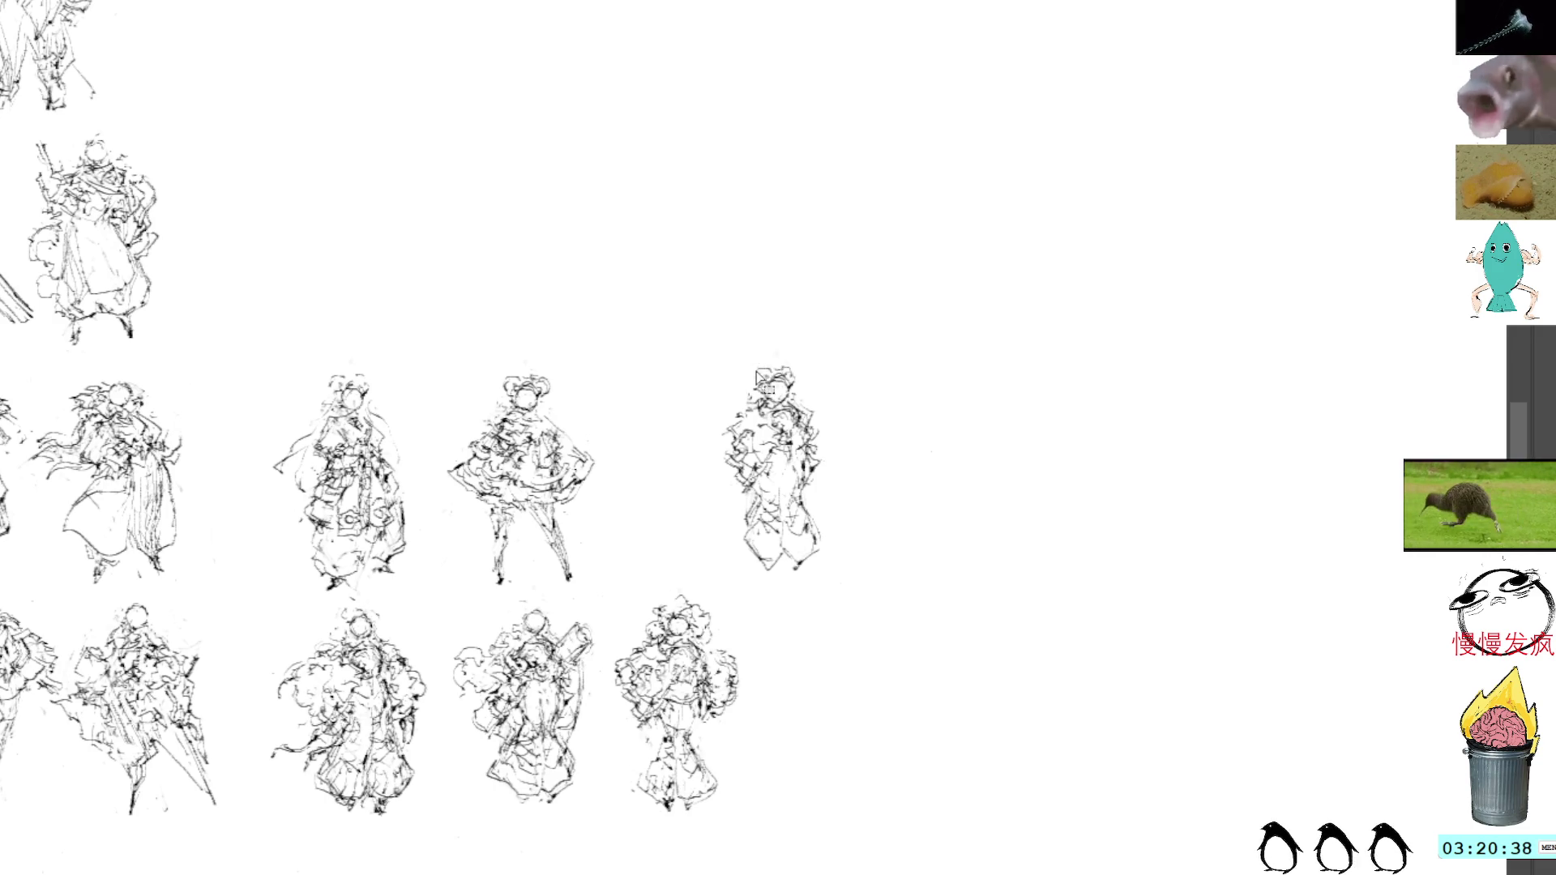
Add hair strokes and side contour lines to the new figure, erasing the stray crescent at left
left_click_drag(762, 362, 745, 393)
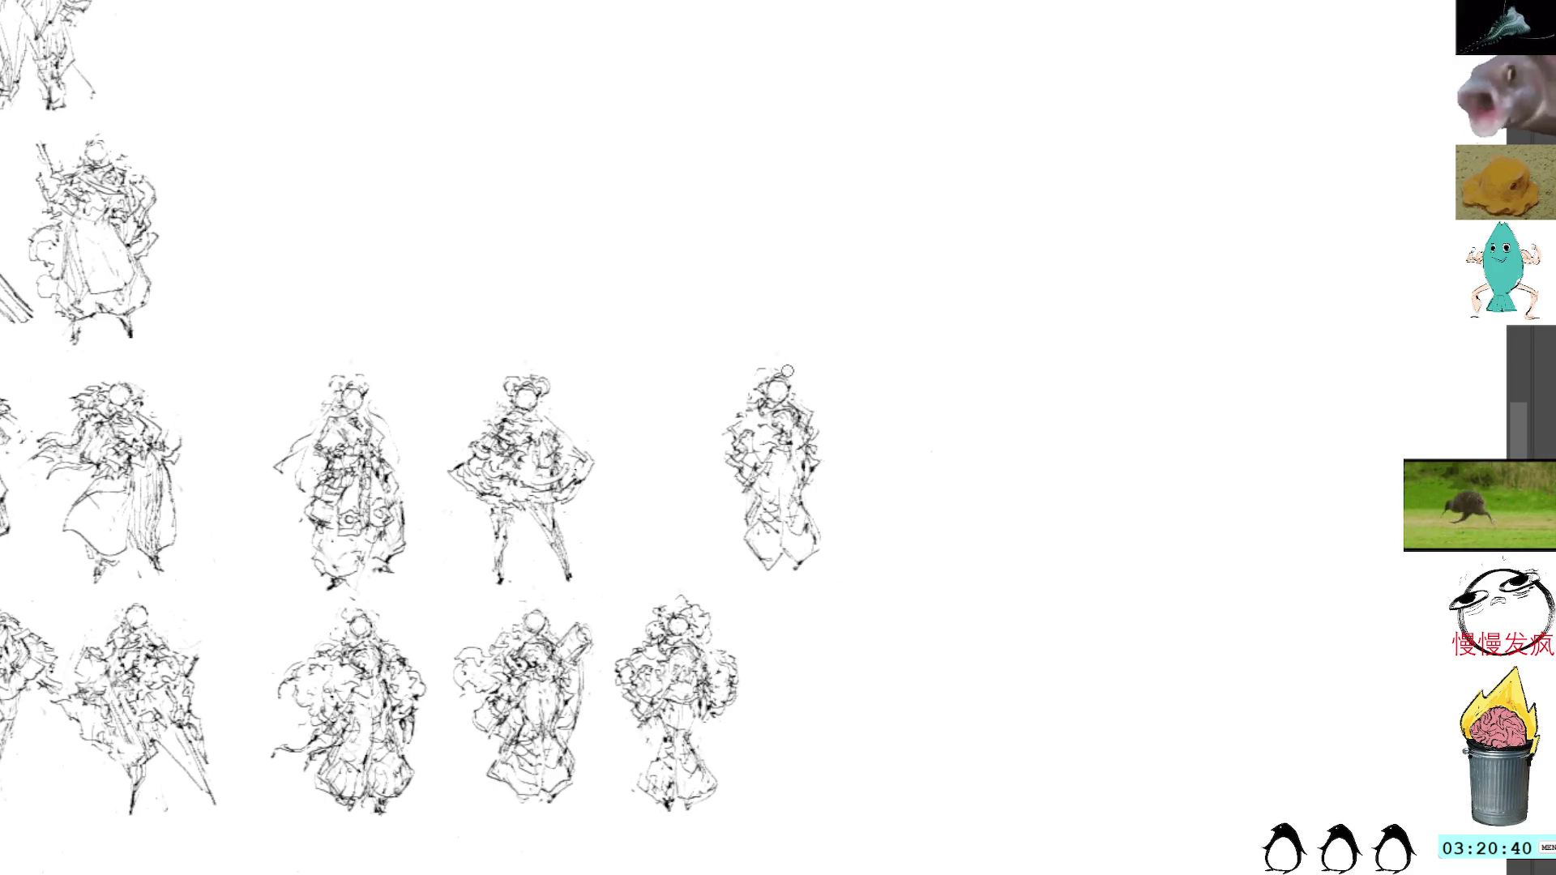
left_click_drag(817, 455, 827, 519)
mouse_move(724, 452)
left_mouse_down()
mouse_move(713, 479)
mouse_move(735, 540)
mouse_move(760, 541)
mouse_move(734, 531)
left_mouse_up()
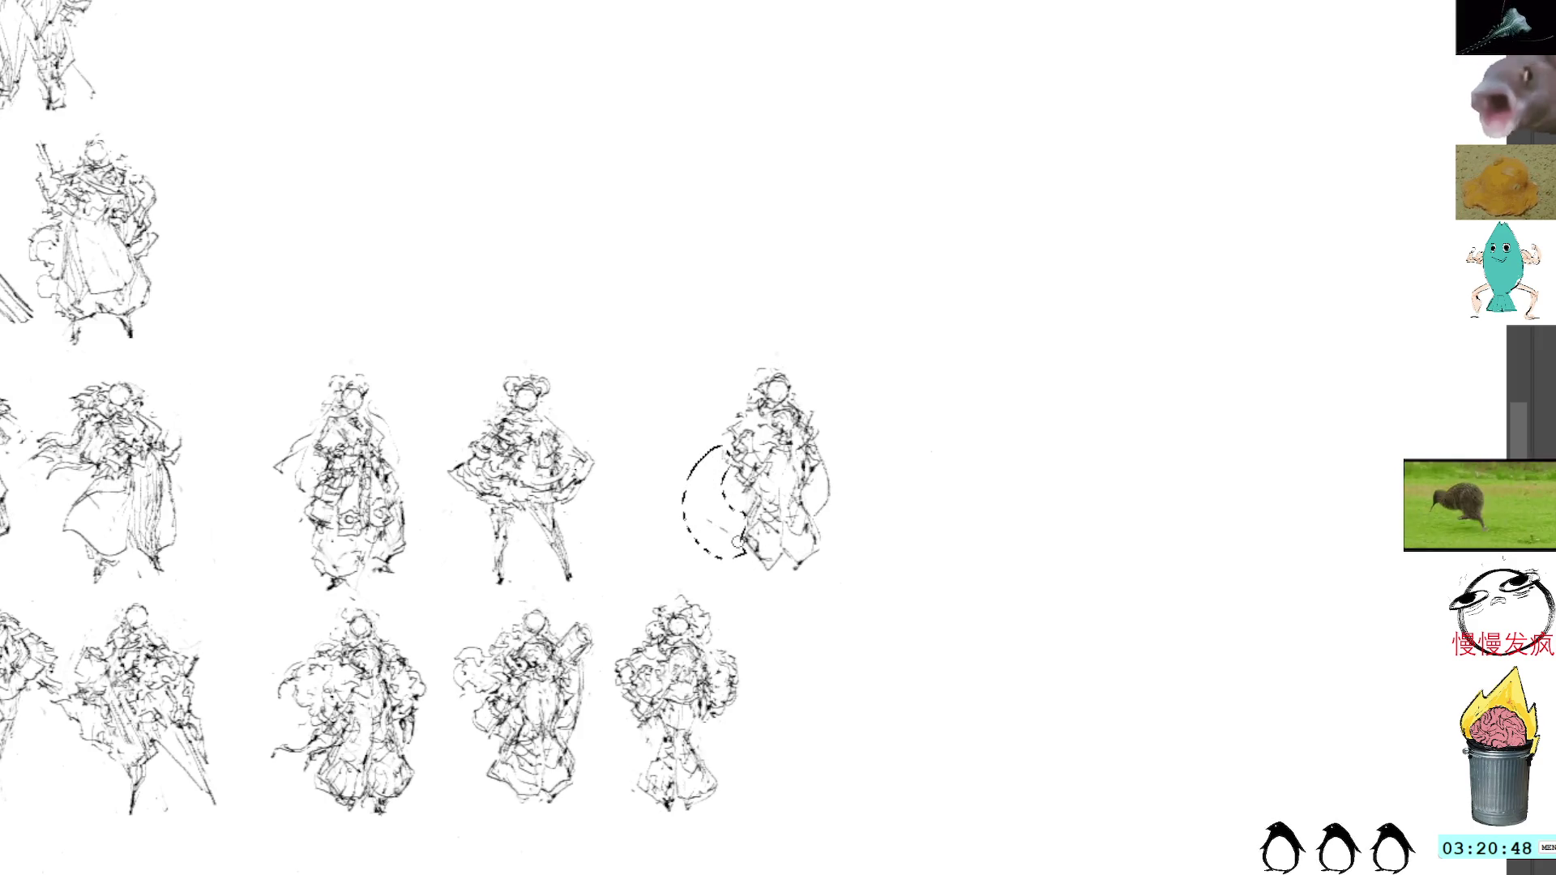
key("Delete")
key("ctrl+d")
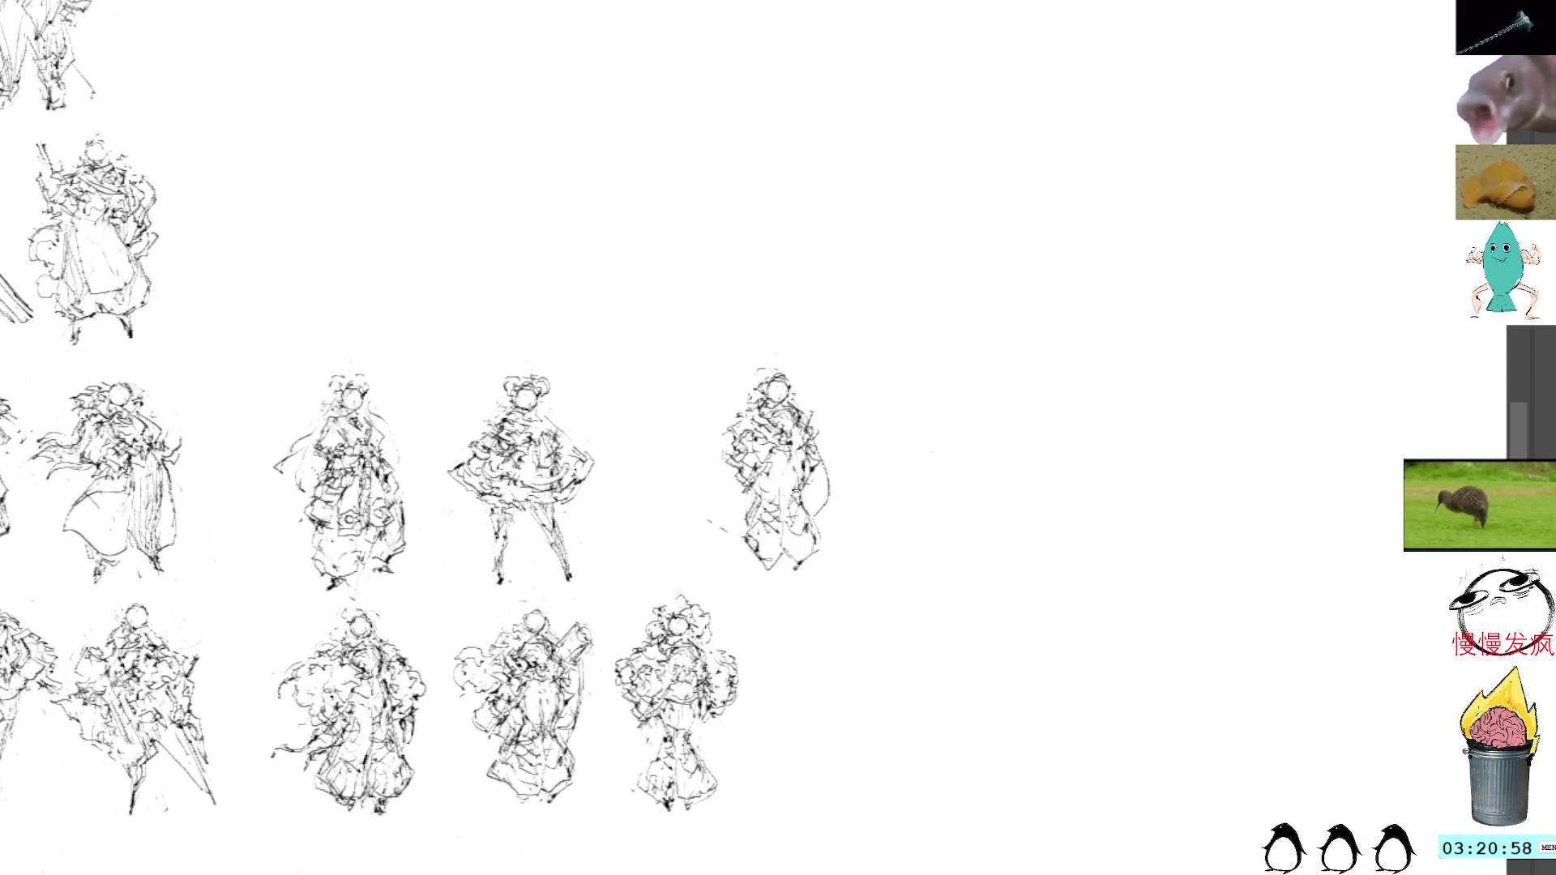
Rework the lower body and left cape contour, undoing the failed looping and triangular strokes
mouse_move(809, 569)
left_mouse_down()
mouse_move(745, 485)
mouse_move(723, 539)
mouse_move(768, 479)
mouse_move(784, 534)
mouse_move(733, 490)
mouse_move(766, 551)
mouse_move(825, 484)
left_mouse_up()
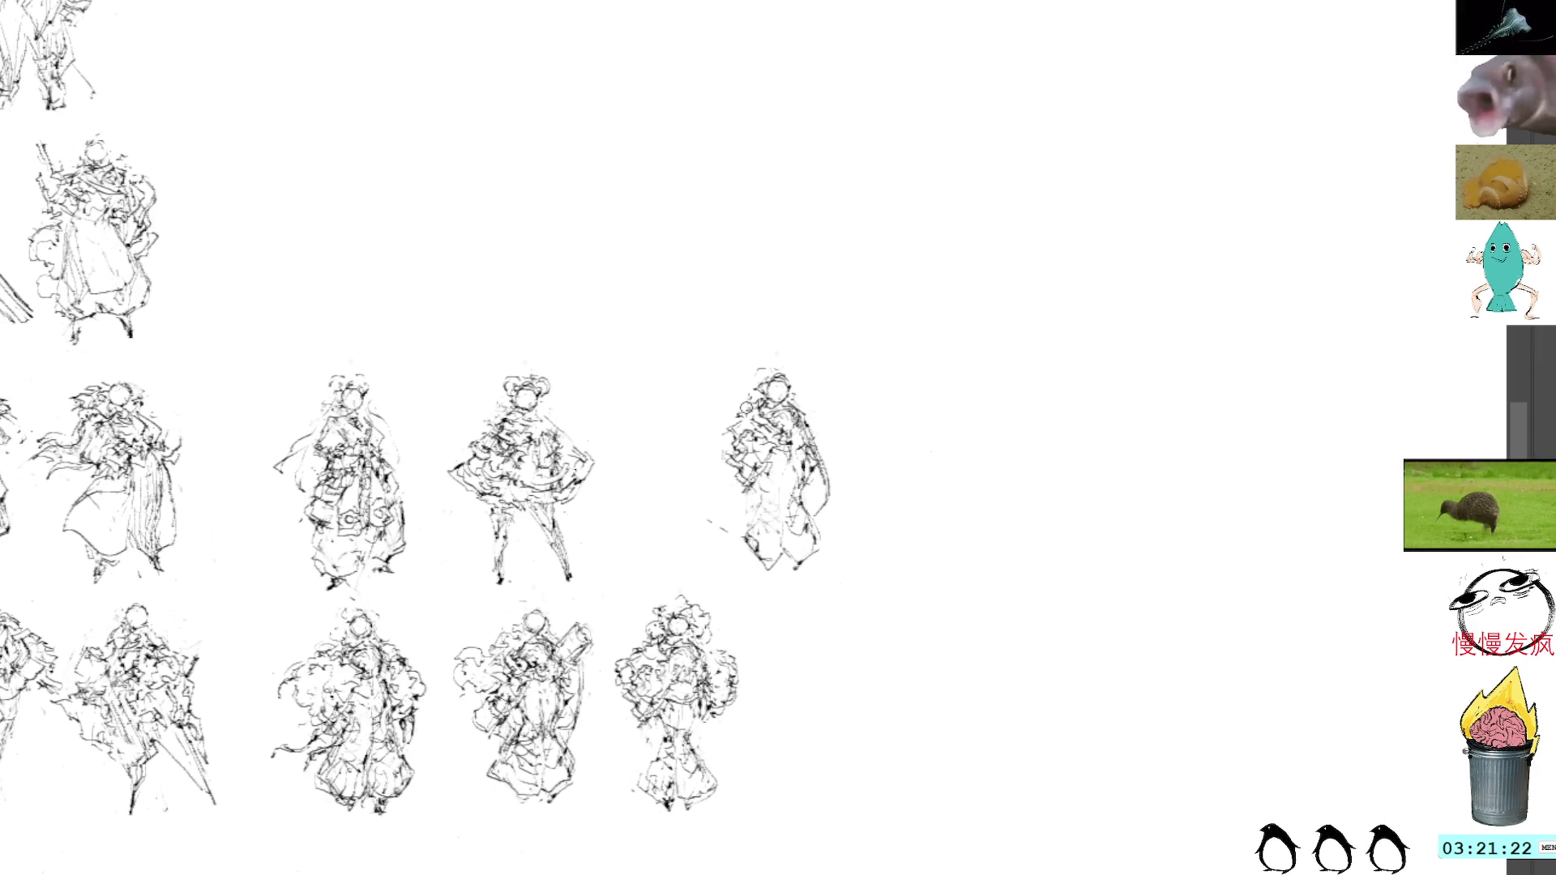
mouse_move(745, 426)
left_mouse_down()
mouse_move(703, 515)
mouse_move(746, 535)
mouse_move(766, 448)
left_mouse_up()
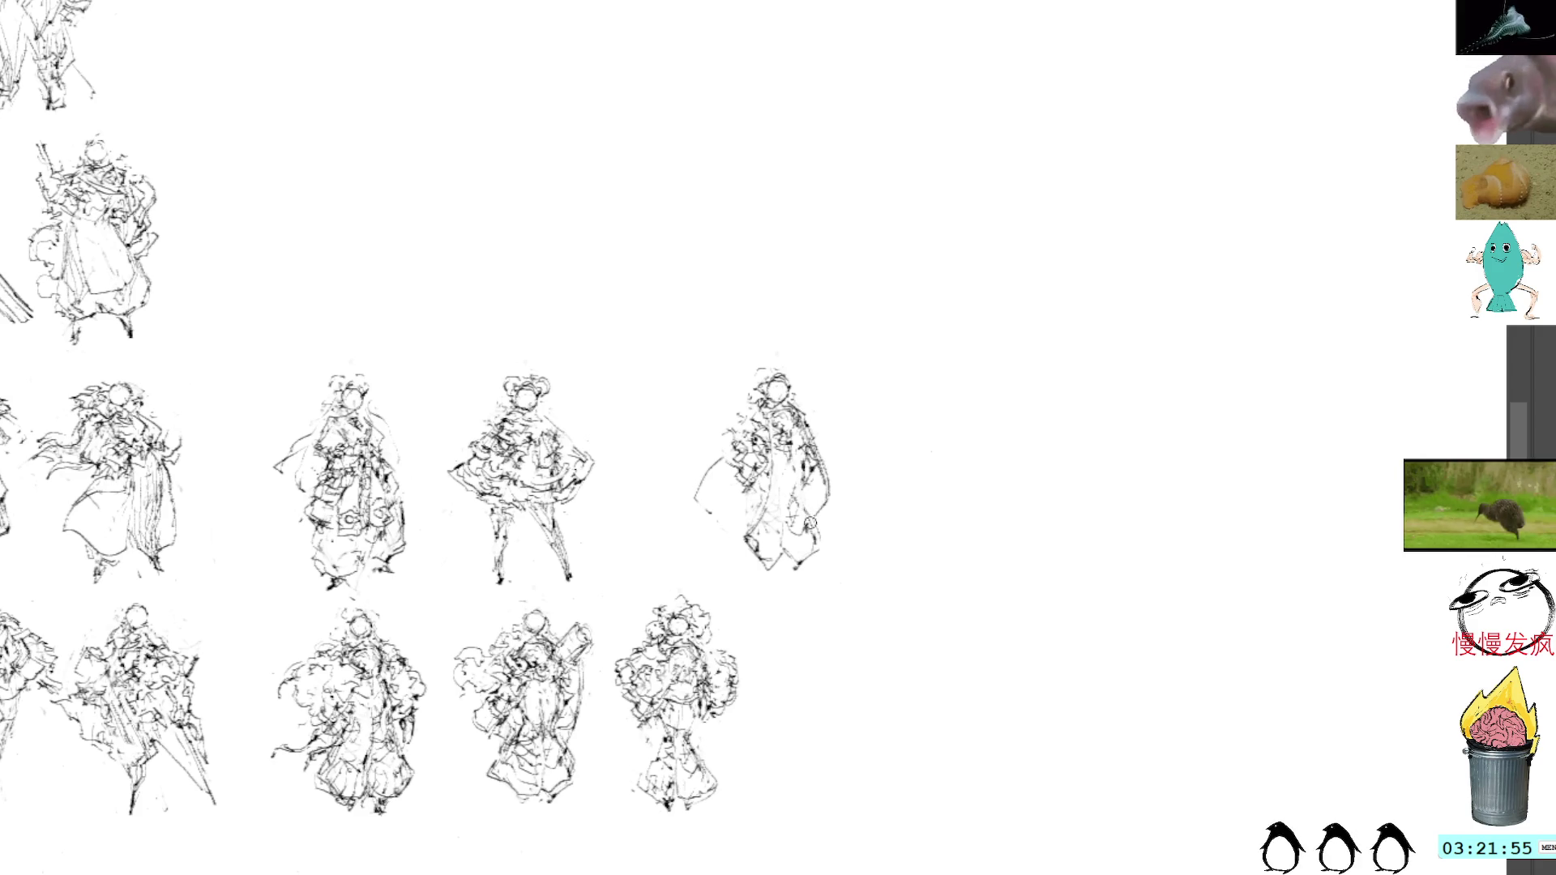
mouse_move(827, 571)
left_mouse_down()
mouse_move(796, 572)
mouse_move(810, 531)
mouse_move(811, 571)
left_mouse_up()
key("ctrl+z")
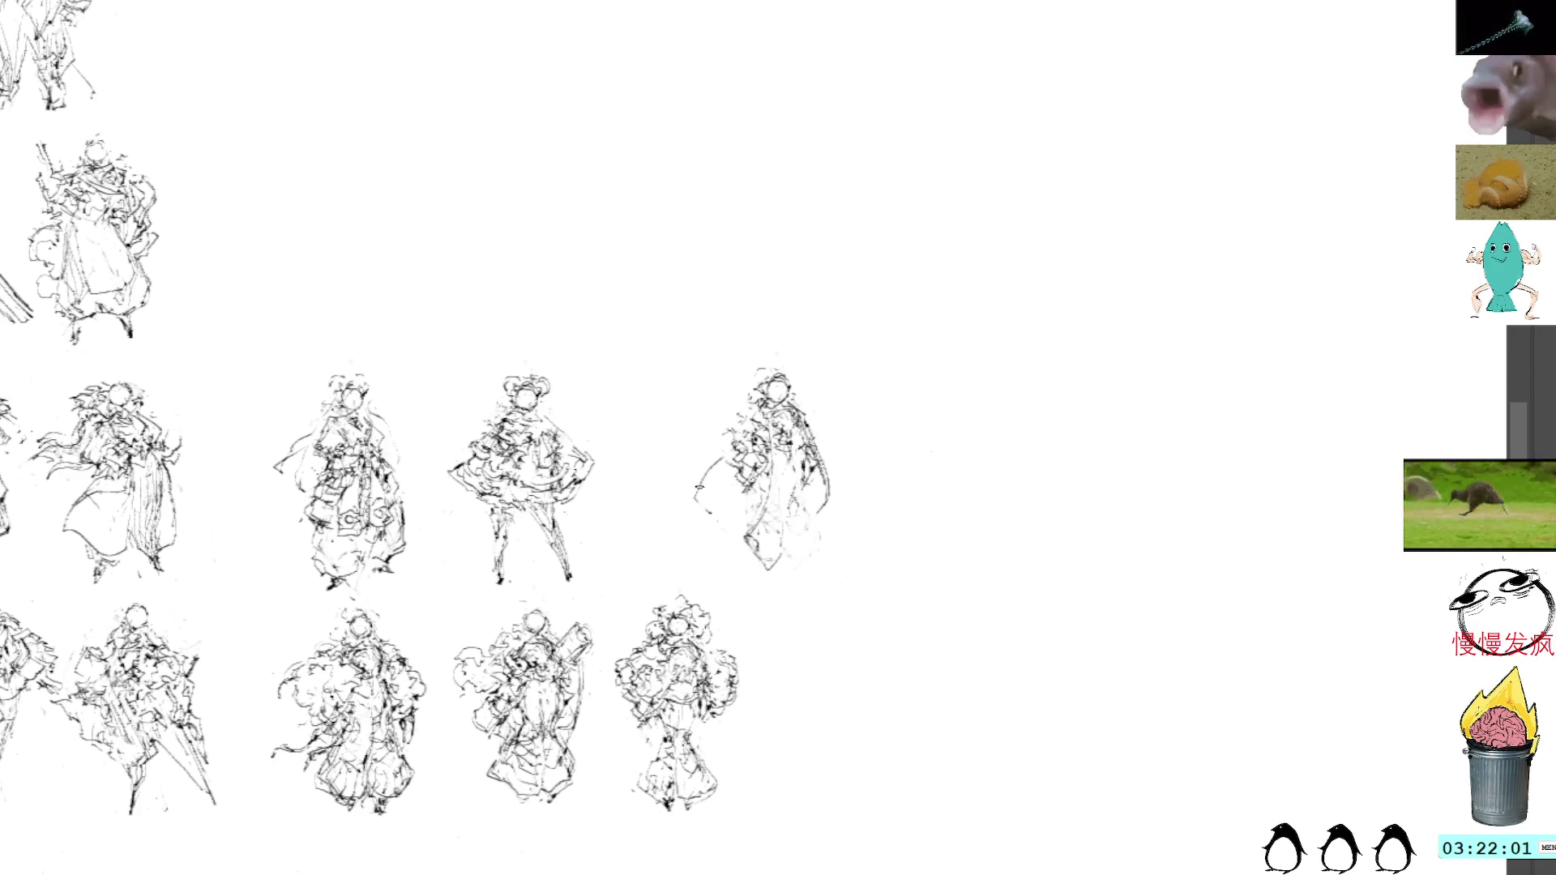
mouse_move(685, 509)
left_mouse_down()
mouse_move(754, 525)
mouse_move(762, 508)
mouse_move(701, 467)
mouse_move(706, 439)
mouse_move(685, 503)
mouse_move(698, 519)
mouse_move(711, 505)
left_mouse_up()
key("ctrl+z")
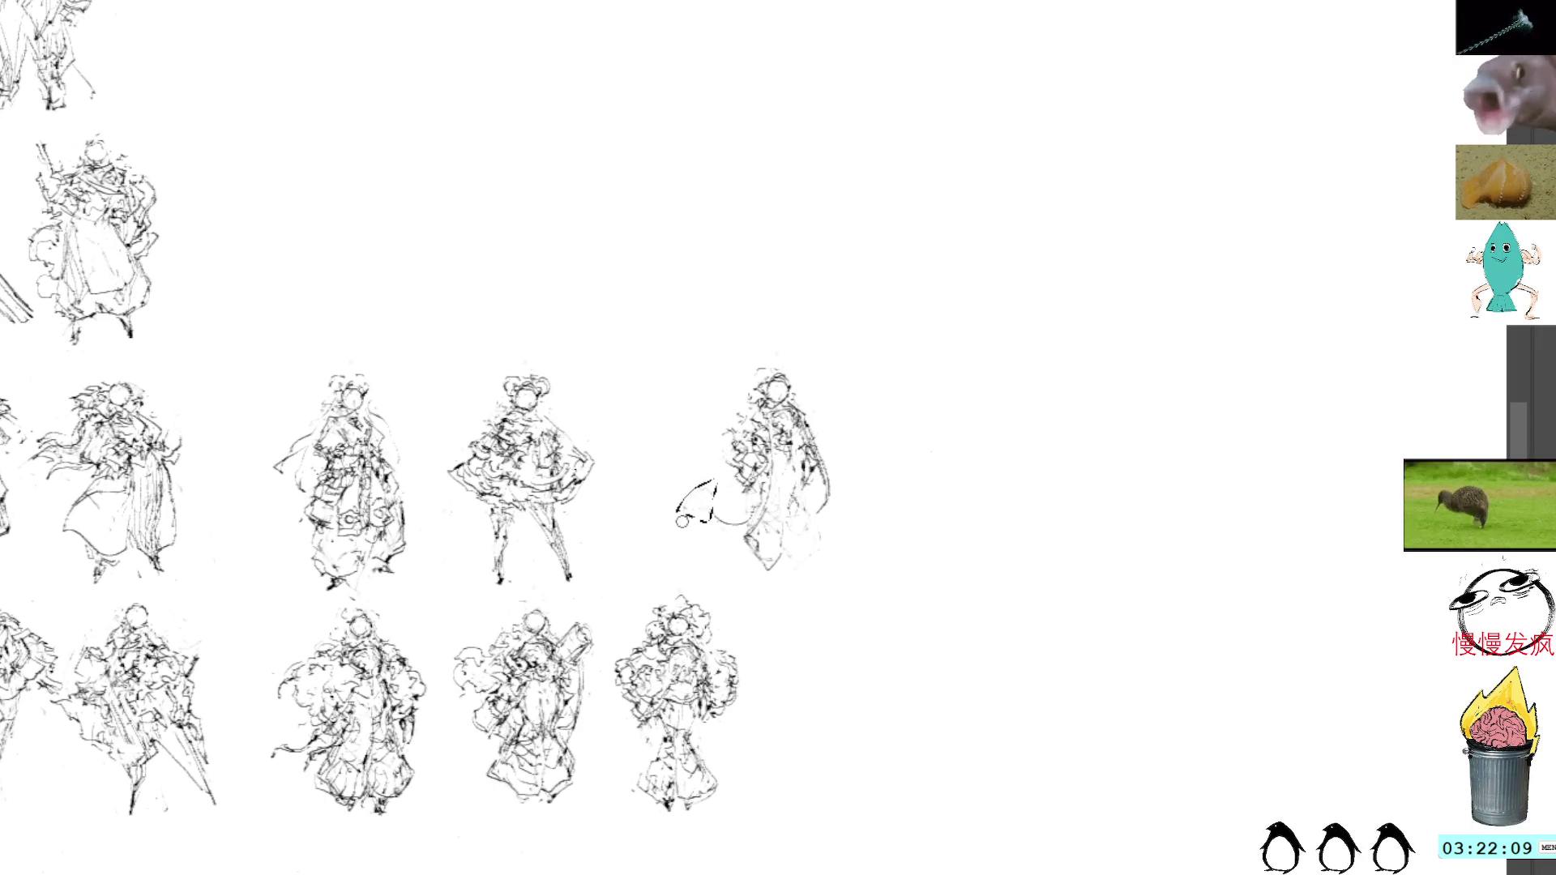
key("ctrl+z")
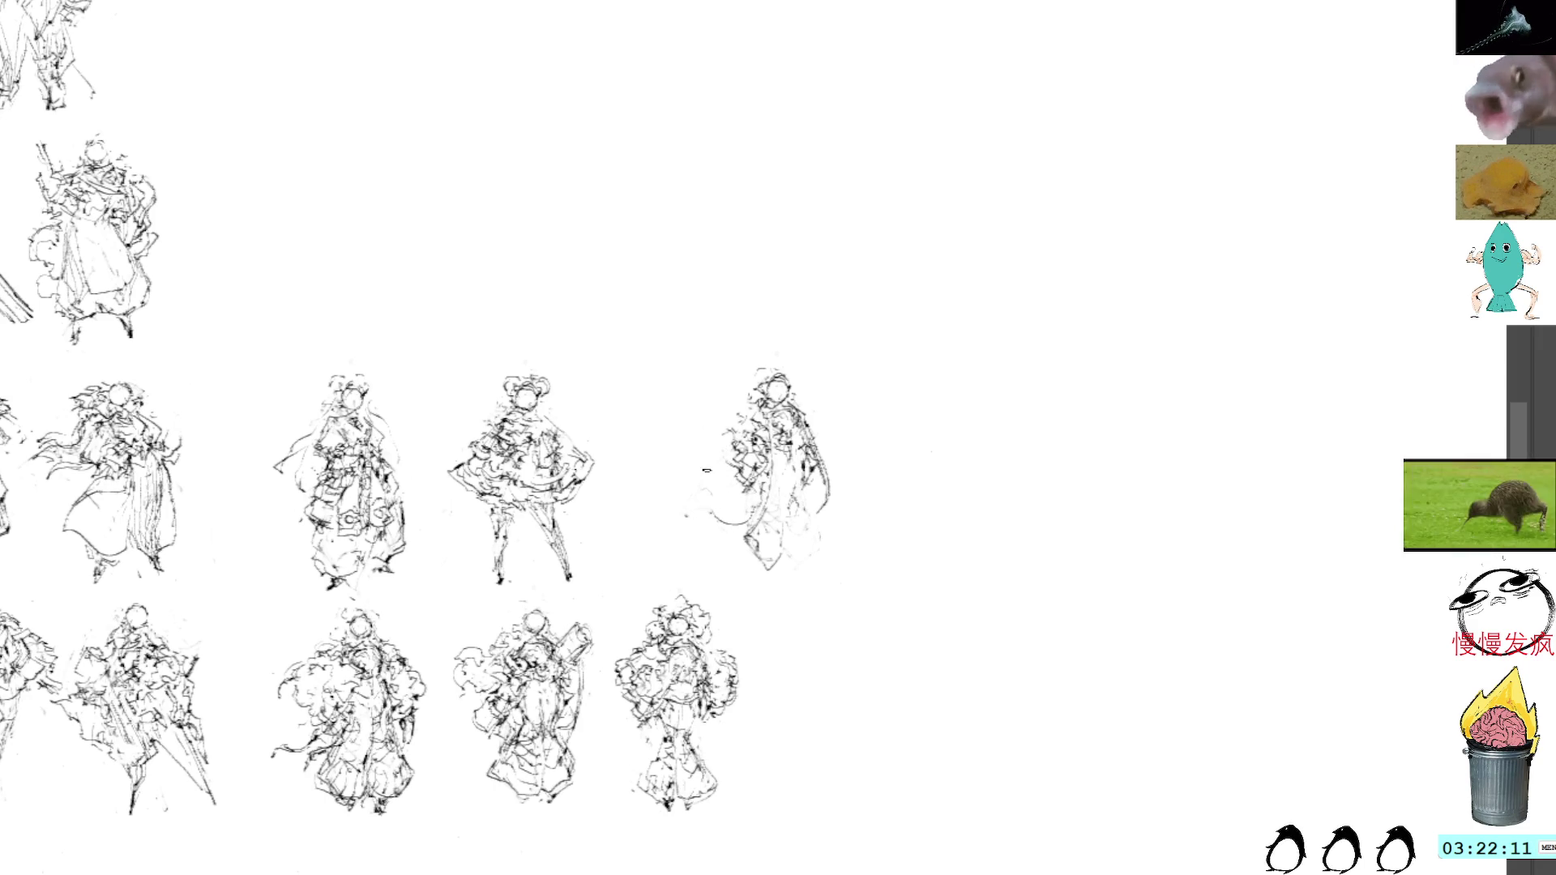